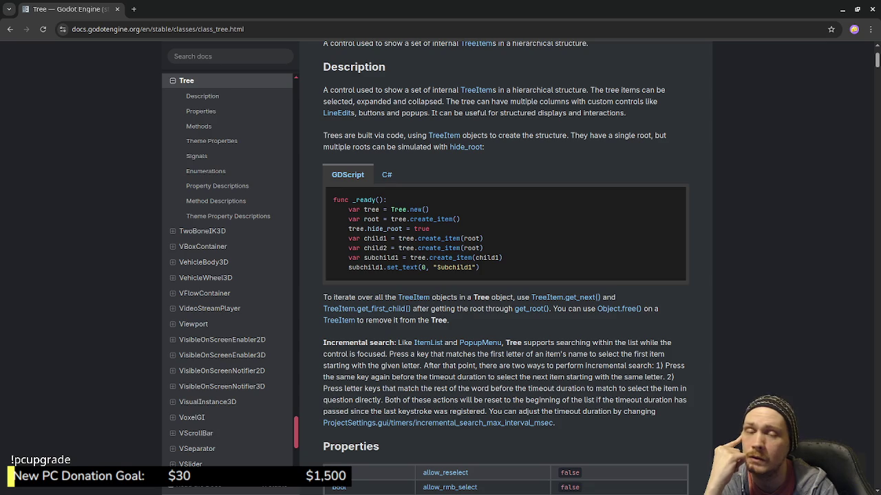
# - Flip between the Godot Tree docs and the Aseprite recipe sketch, ending on the sketch
pyautogui.hotkey('alt', 'Tab')
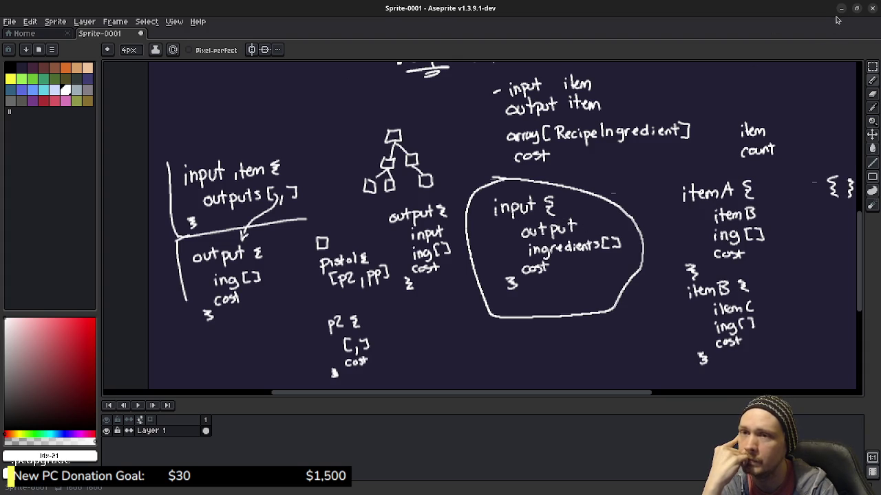
pyautogui.hotkey('alt', 'Tab')
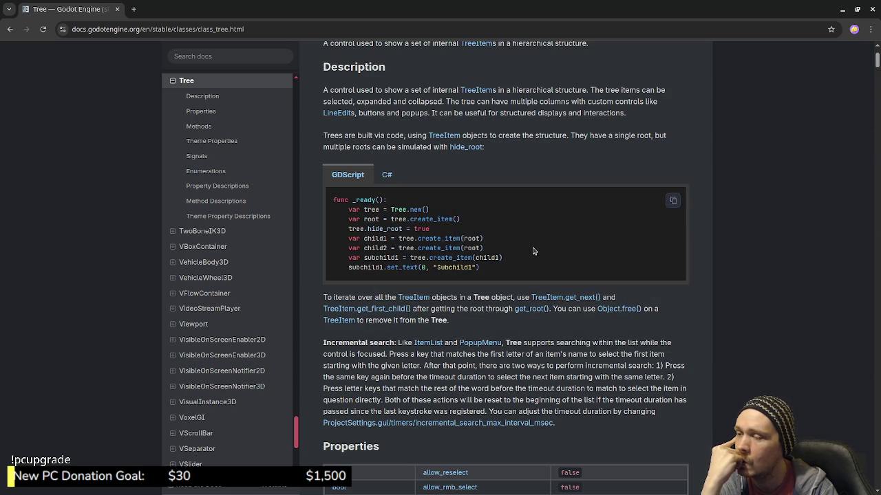
pyautogui.hotkey('alt', 'Tab')
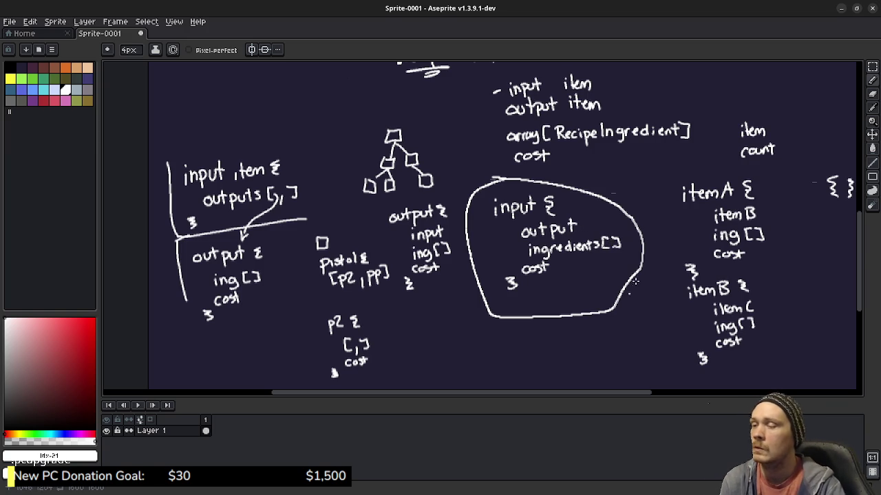
# - Minimize the Godot Tree docs browser and switch to Obsidian's braindump canvas of JSON cards
pyautogui.hotkey('alt', 'Tab')
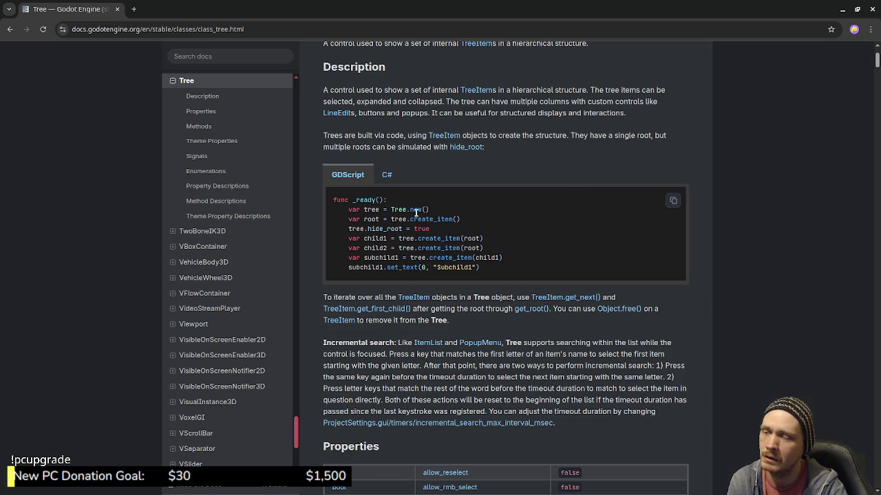
pyautogui.moveTo(506, 234)
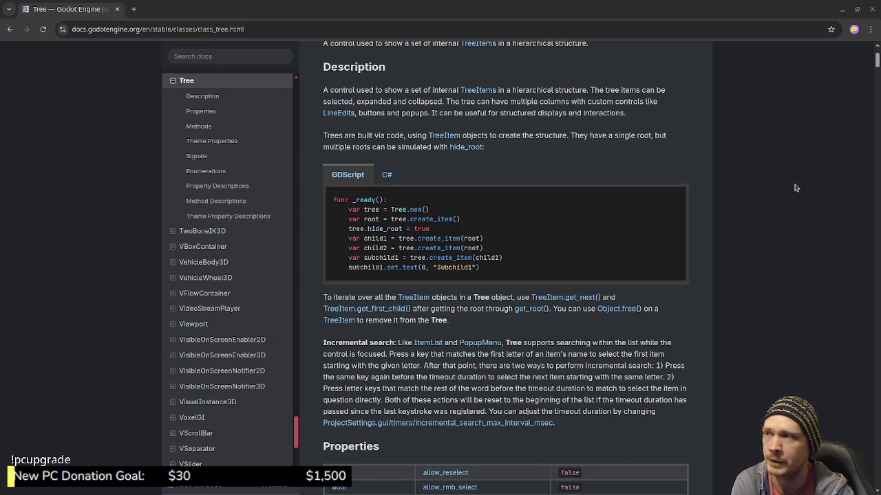
pyautogui.click(841, 10)
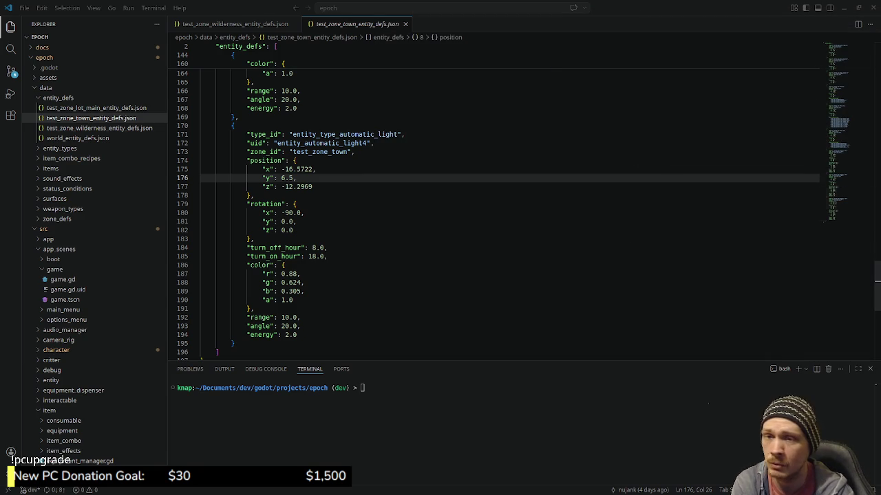
pyautogui.hotkey('alt', 'Tab')
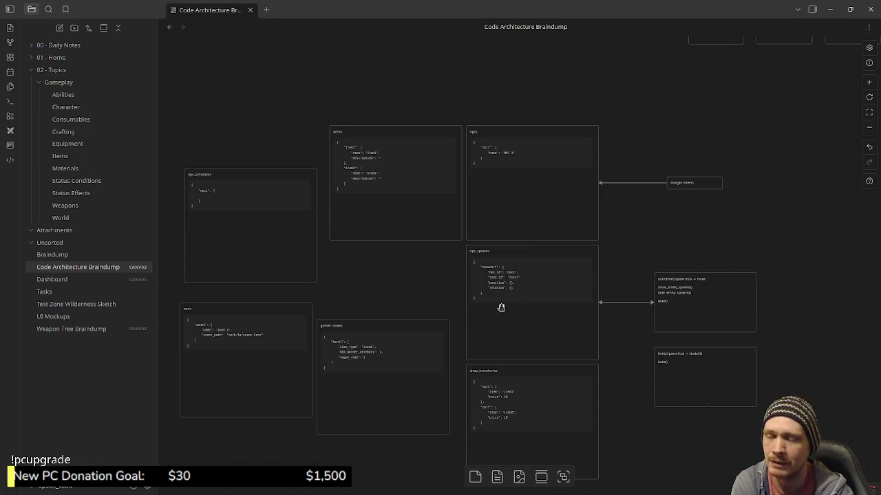
pyautogui.moveTo(441, 295); pyautogui.dragTo(458, 283)
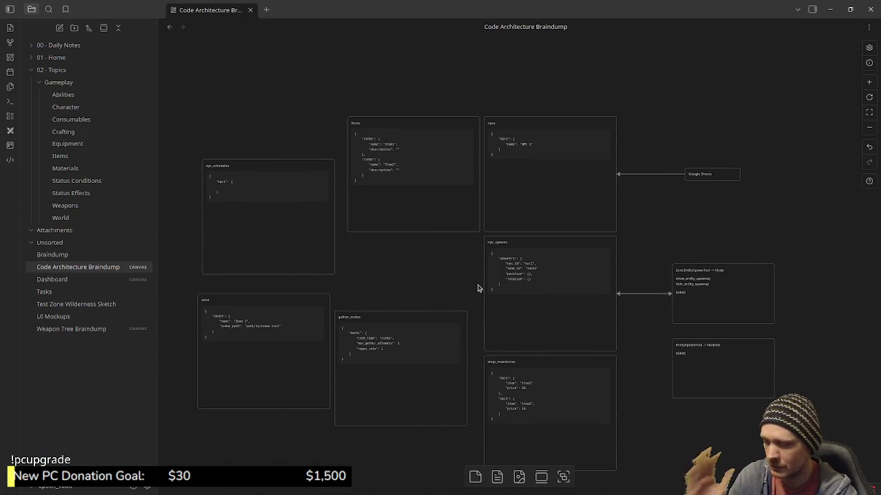
pyautogui.keyDown('ctrl'); pyautogui.scroll(2, 511, 321); pyautogui.keyUp('ctrl')
pyautogui.keyDown('ctrl'); pyautogui.scroll(2, 535, 334); pyautogui.keyUp('ctrl')
pyautogui.keyDown('ctrl'); pyautogui.scroll(3, 535, 334); pyautogui.keyUp('ctrl')
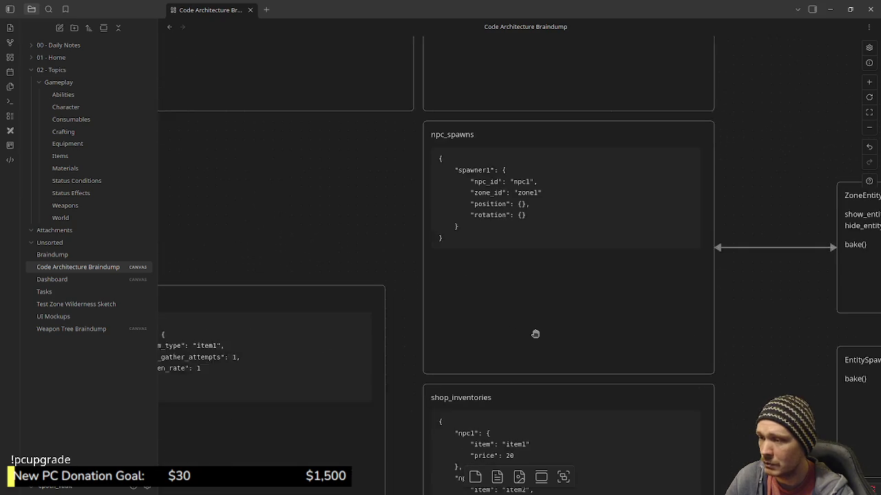
pyautogui.keyDown('ctrl'); pyautogui.scroll(2, 536, 330); pyautogui.keyUp('ctrl')
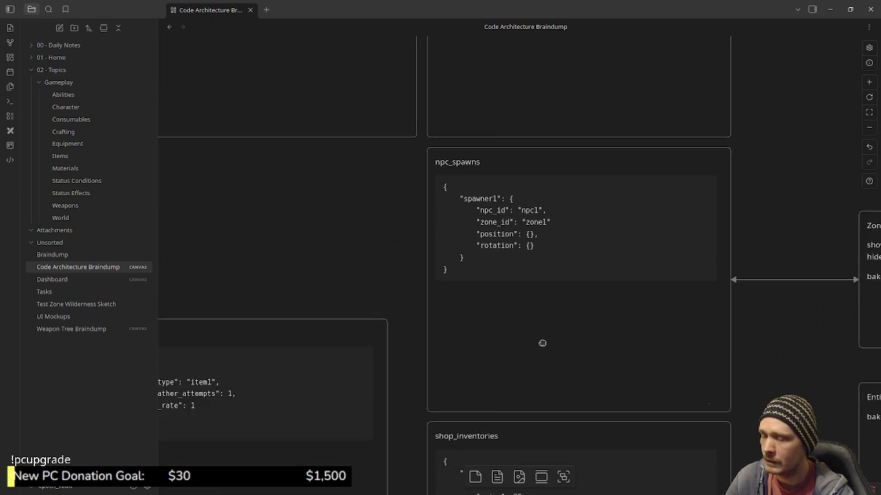
pyautogui.moveTo(525, 266); pyautogui.dragTo(542, 344)
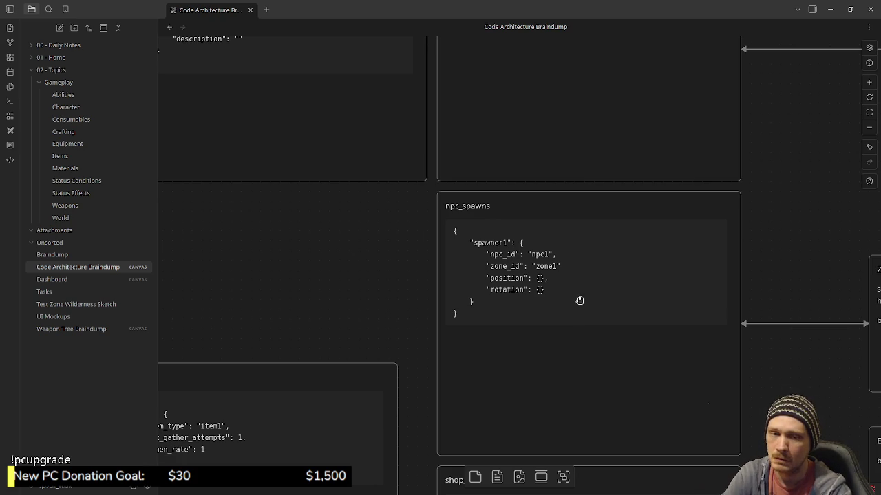
pyautogui.scroll(3, 550, 300)
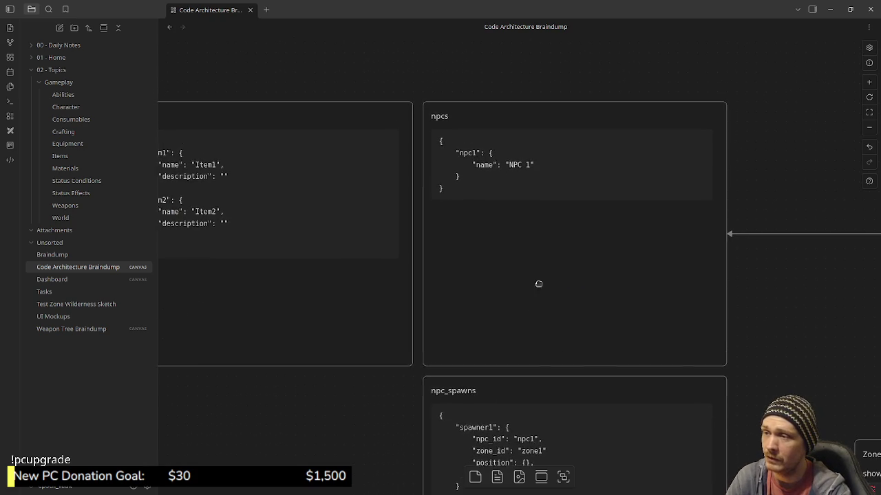
pyautogui.scroll(-1, 539, 283)
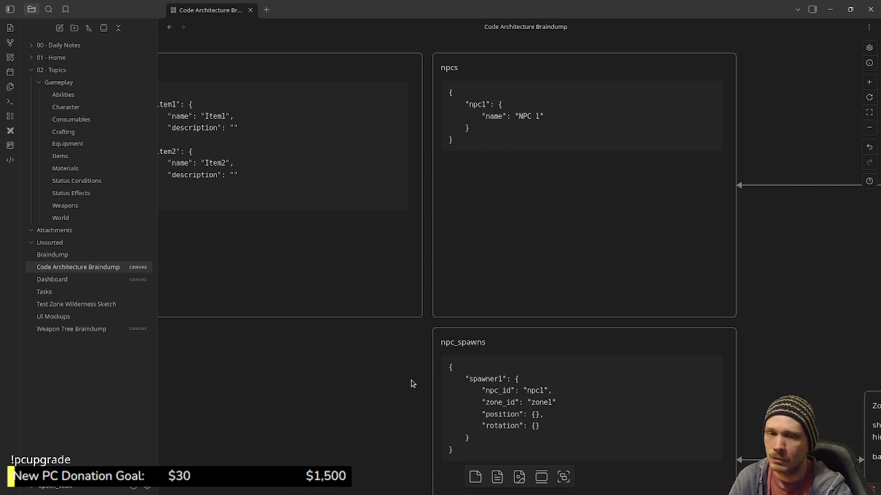
pyautogui.scroll(-3, 394, 374)
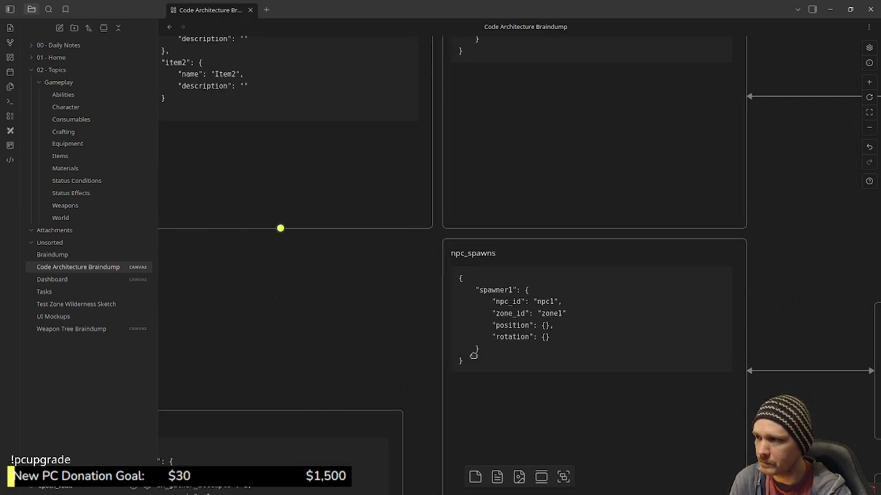
pyautogui.moveTo(279, 228); pyautogui.dragTo(452, 395)
pyautogui.moveTo(455, 313); pyautogui.dragTo(193, 18)
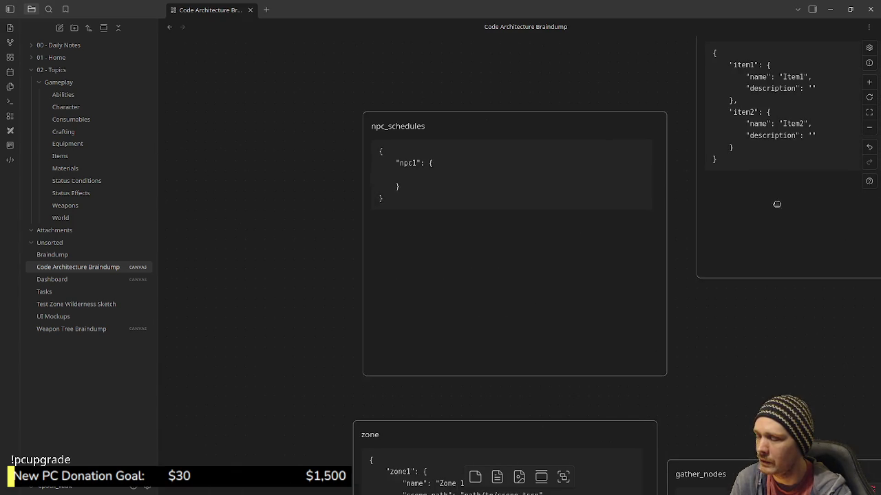
pyautogui.moveTo(576, 323); pyautogui.dragTo(505, 94)
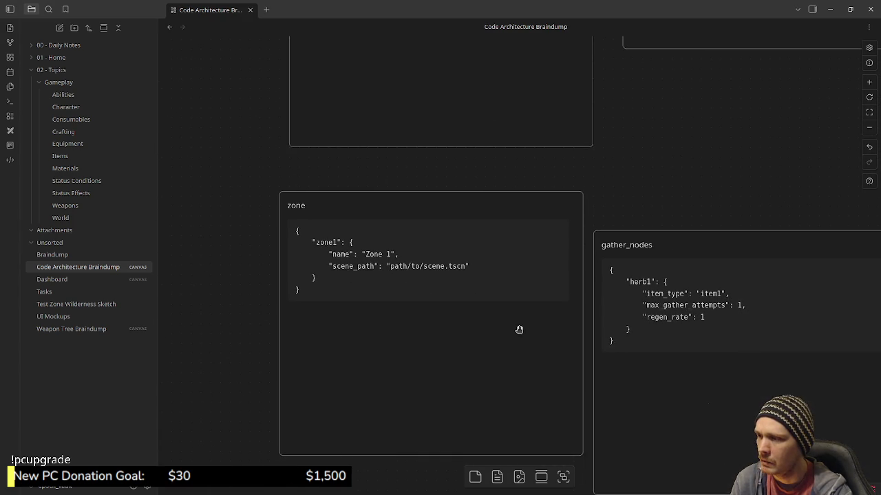
pyautogui.moveTo(516, 328); pyautogui.dragTo(272, 259)
pyautogui.moveTo(385, 319); pyautogui.dragTo(311, 304)
pyautogui.hscroll(5, 311, 304)
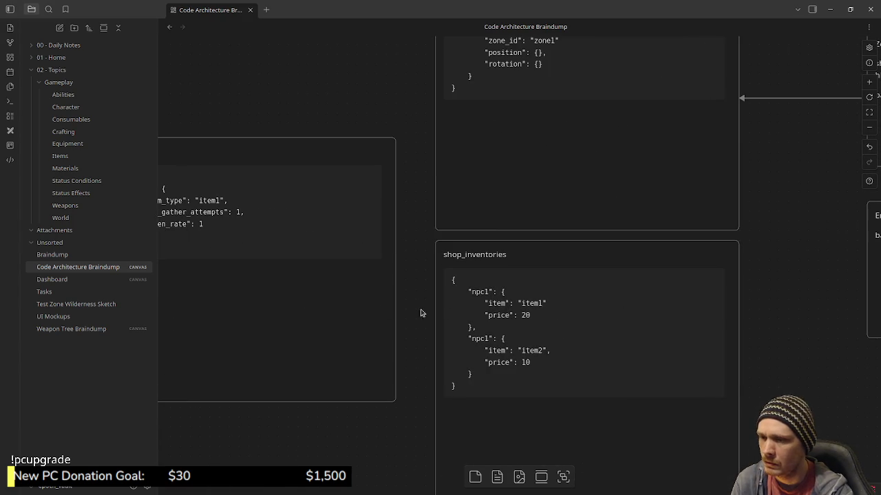
pyautogui.scroll(2, 516, 316)
pyautogui.scroll(-2, 581, 179)
pyautogui.hscroll(-1, 581, 179)
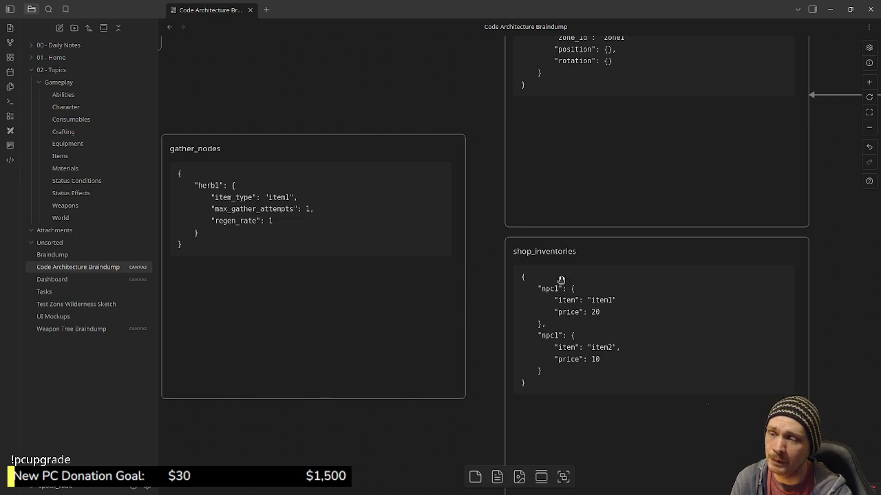
pyautogui.scroll(2, 541, 328)
pyautogui.scroll(3, 541, 328)
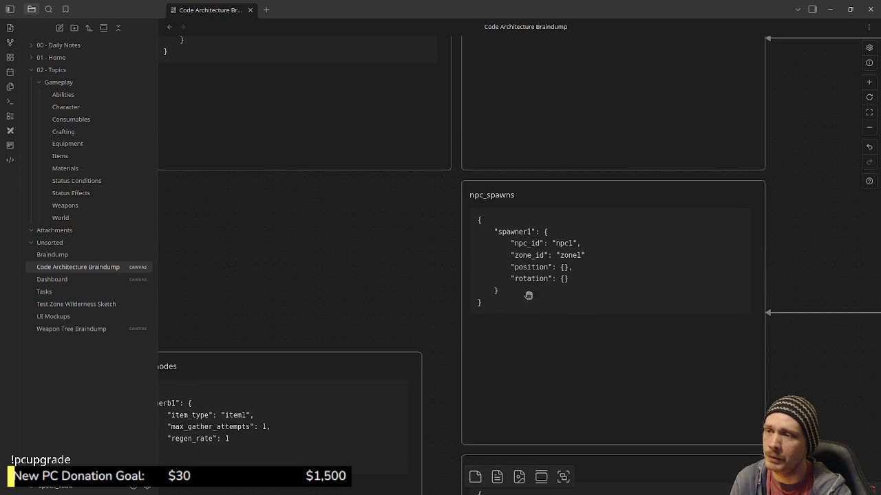
pyautogui.scroll(6, 527, 295)
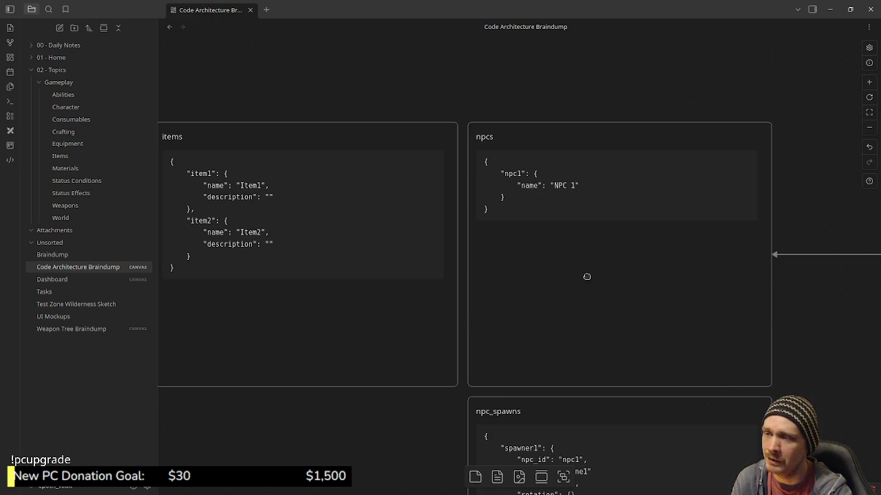
pyautogui.scroll(-3, 585, 277)
pyautogui.scroll(-3, 596, 240)
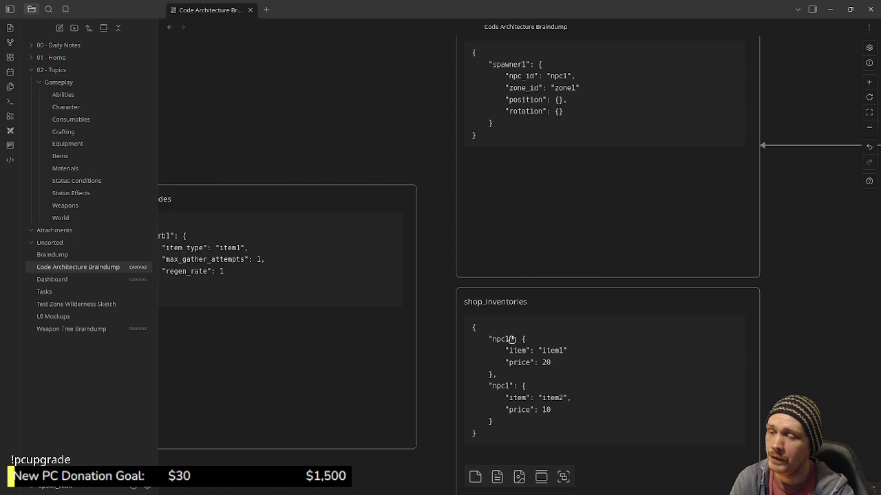
pyautogui.scroll(1, 536, 398)
pyautogui.scroll(2, 536, 399)
pyautogui.scroll(2, 525, 334)
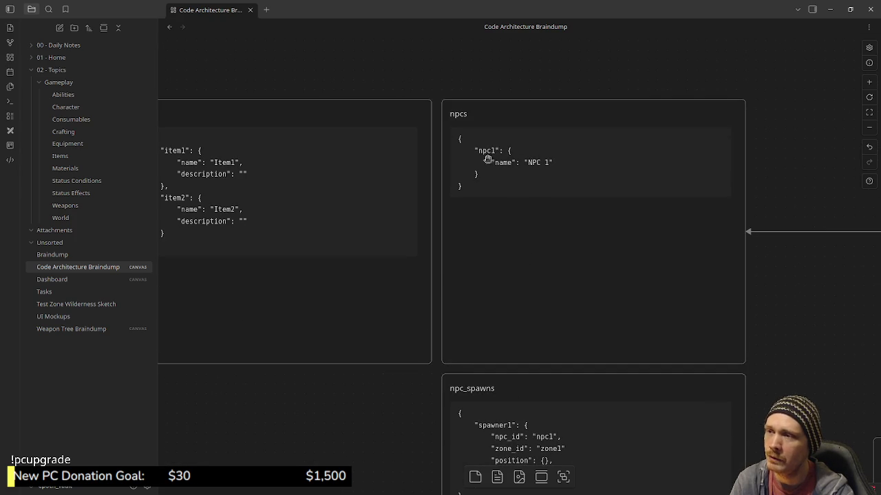
pyautogui.scroll(-3, 525, 287)
pyautogui.scroll(-2, 512, 348)
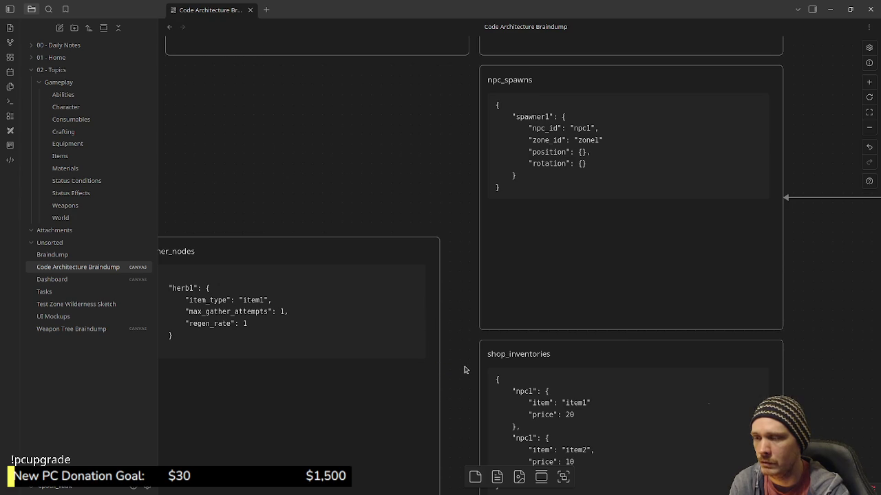
pyautogui.moveTo(465, 370); pyautogui.dragTo(467, 325, button='middle')
pyautogui.moveTo(465, 369); pyautogui.dragTo(468, 358, button='middle')
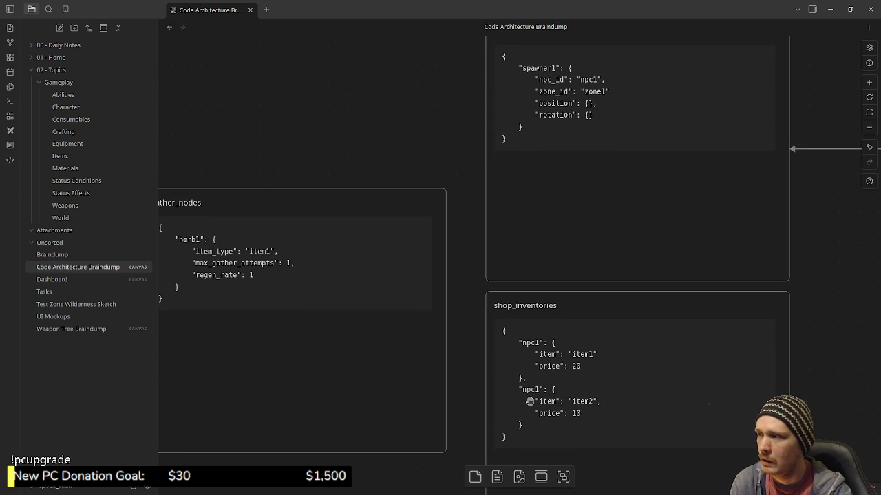
pyautogui.hscroll(-5, 524, 402)
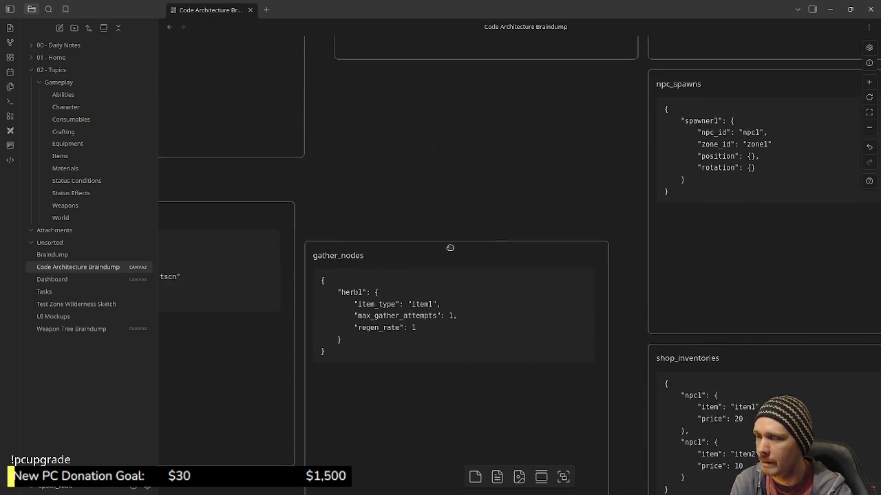
pyautogui.hscroll(-5, 448, 248)
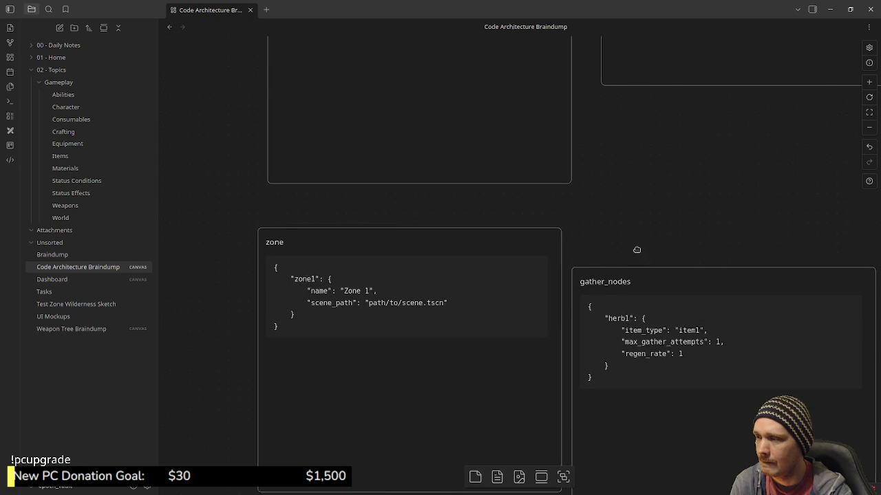
pyautogui.hscroll(5, 635, 250)
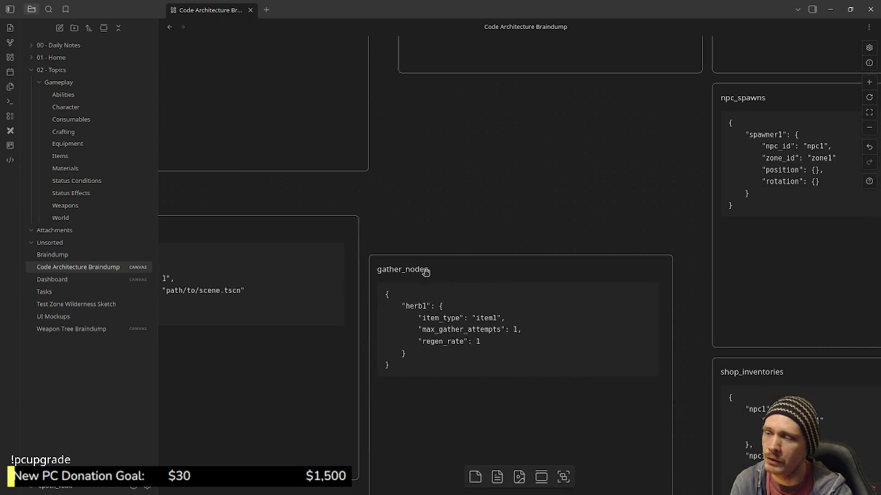
pyautogui.scroll(-1, 486, 244)
pyautogui.scroll(-3, 564, 92)
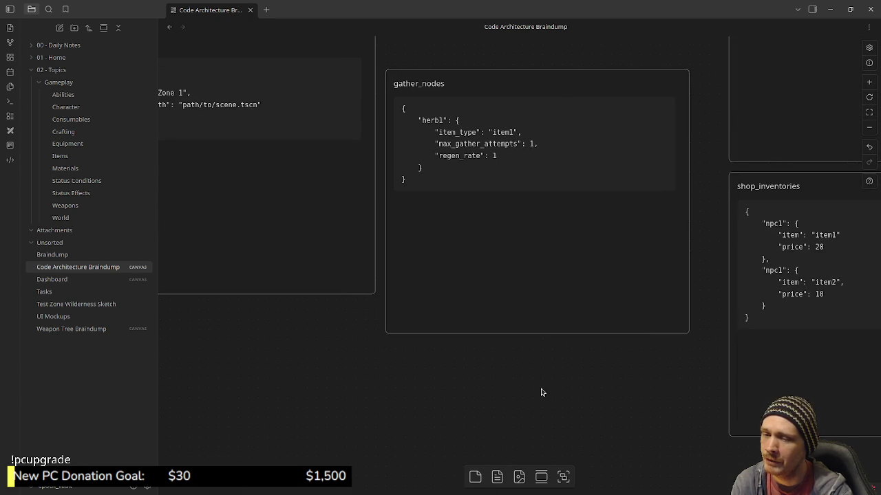
pyautogui.scroll(-2, 540, 375)
pyautogui.scroll(-2, 545, 344)
pyautogui.scroll(4, 560, 325)
pyautogui.scroll(3, 585, 265)
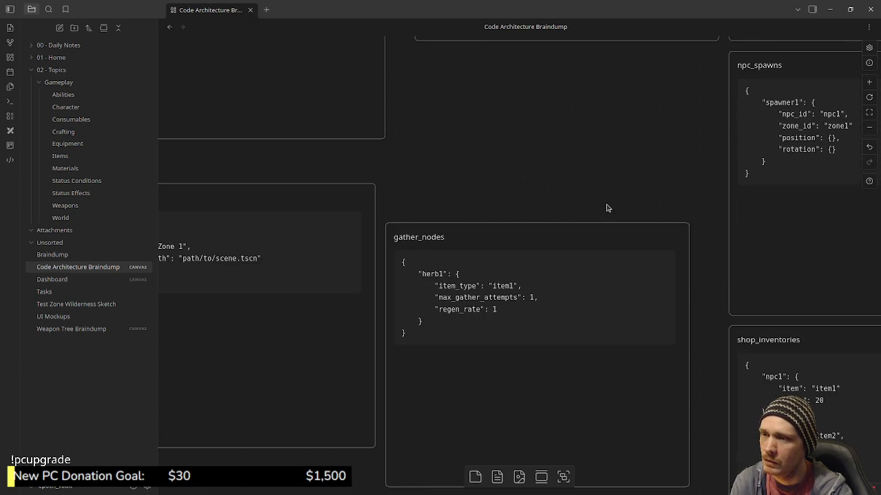
pyautogui.scroll(3, 607, 208)
pyautogui.hscroll(2, 550, 275)
pyautogui.scroll(2, 497, 337)
pyautogui.hscroll(1, 468, 365)
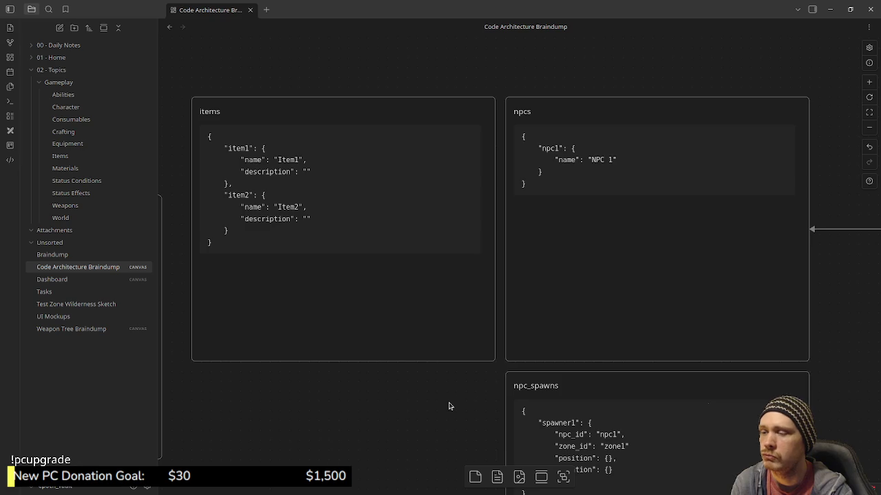
pyautogui.moveTo(449, 406); pyautogui.dragTo(778, 169)
pyautogui.scroll(-3, 775, 113)
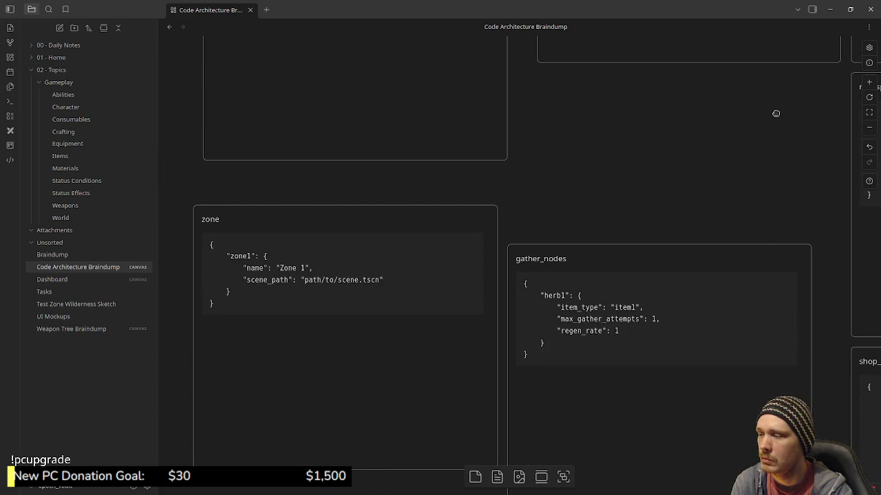
pyautogui.moveTo(776, 112); pyautogui.dragTo(764, 105)
pyautogui.scroll(-1, 722, 190)
pyautogui.hscroll(1, 698, 209)
pyautogui.scroll(-3, 667, 192)
pyautogui.hscroll(3, 647, 177)
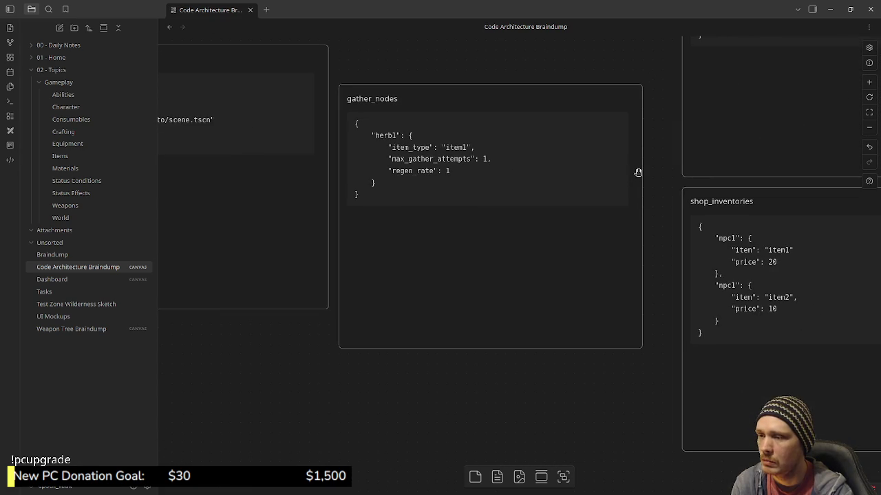
pyautogui.moveTo(638, 172); pyautogui.dragTo(474, 153)
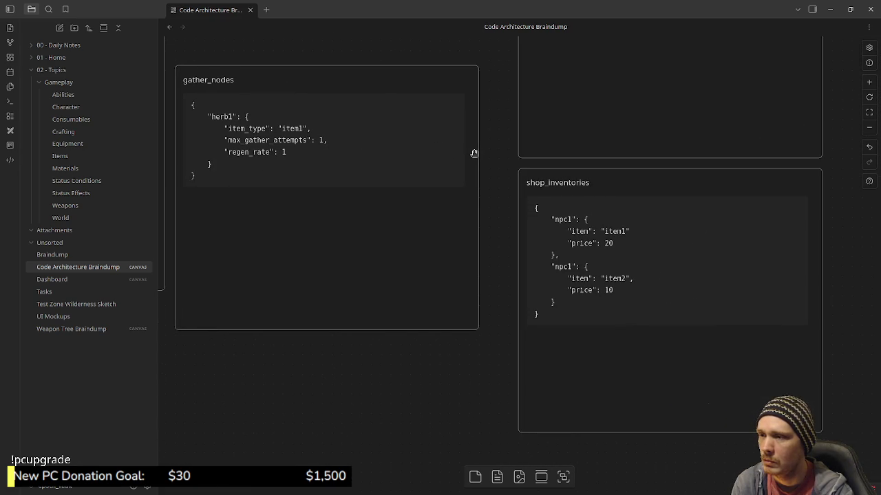
pyautogui.scroll(-1, 399, 213)
pyautogui.hscroll(3, 399, 213)
pyautogui.scroll(6, 406, 316)
pyautogui.hscroll(3, 406, 317)
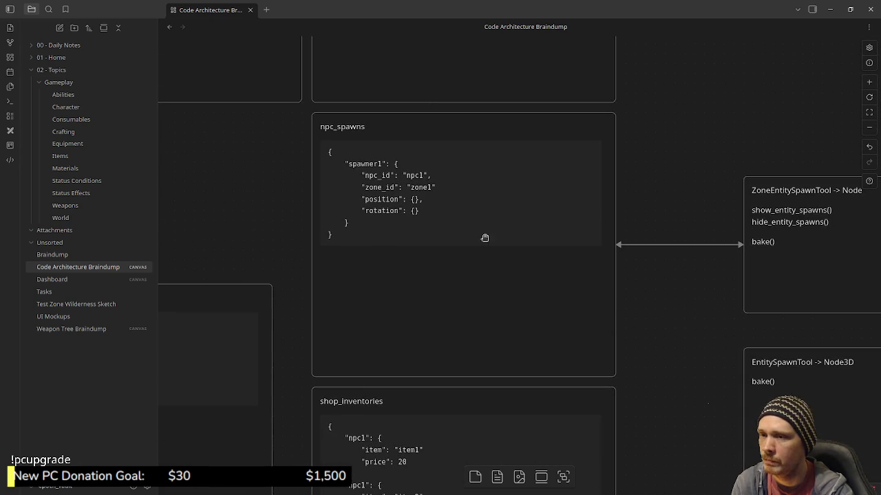
pyautogui.scroll(6, 501, 358)
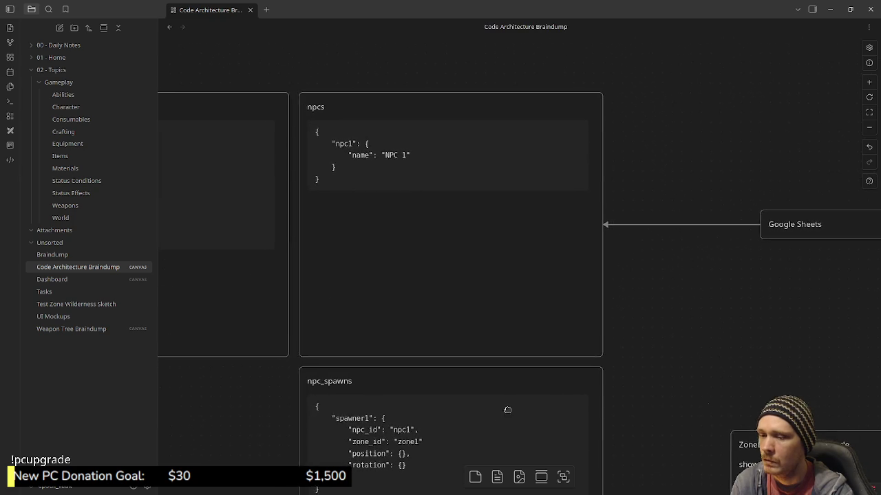
# - Pan the canvas toward the npc_spawns area and select the gather_nodes card
pyautogui.moveTo(507, 410); pyautogui.dragTo(547, 332)
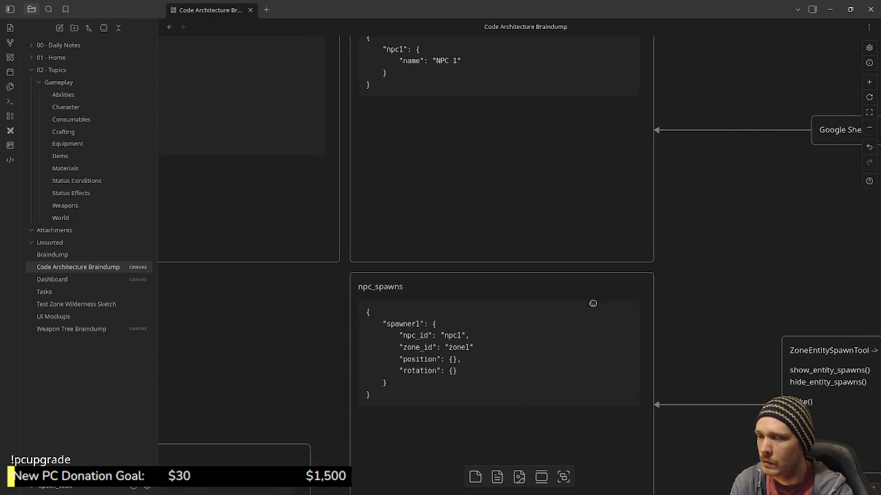
pyautogui.scroll(-1, 593, 303)
pyautogui.hscroll(-1, 555, 226)
pyautogui.scroll(-3, 555, 227)
pyautogui.hscroll(-4, 610, 264)
pyautogui.scroll(-2, 610, 263)
pyautogui.hscroll(1, 544, 219)
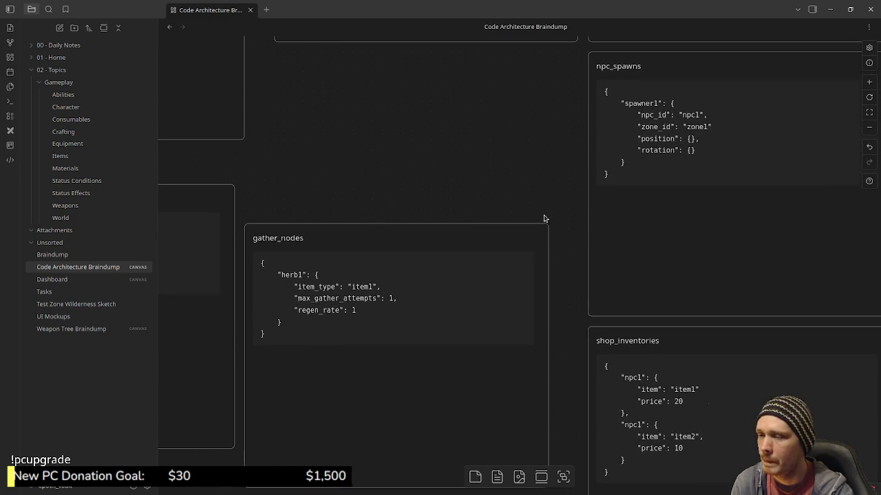
pyautogui.click(331, 242)
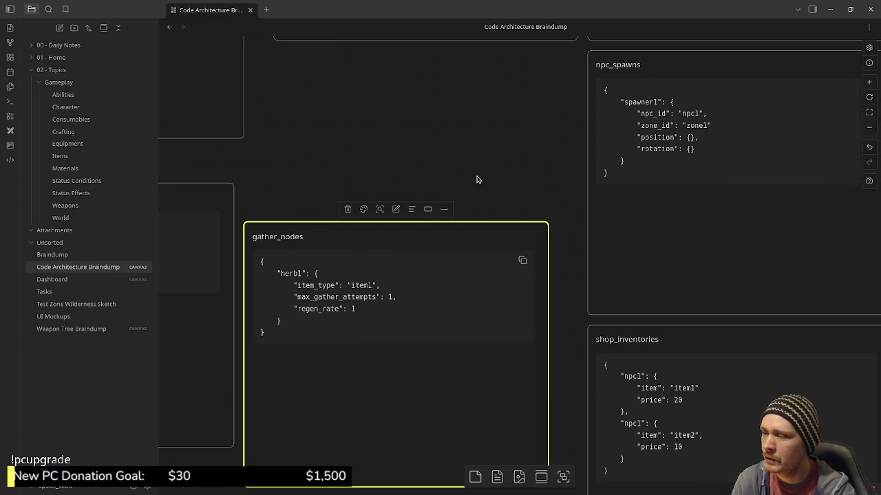
# - Drag gather_nodes upward beneath the items card, then select the npc_spawns card
pyautogui.scroll(1, 443, 340)
pyautogui.scroll(5, 501, 190)
pyautogui.hscroll(2, 501, 189)
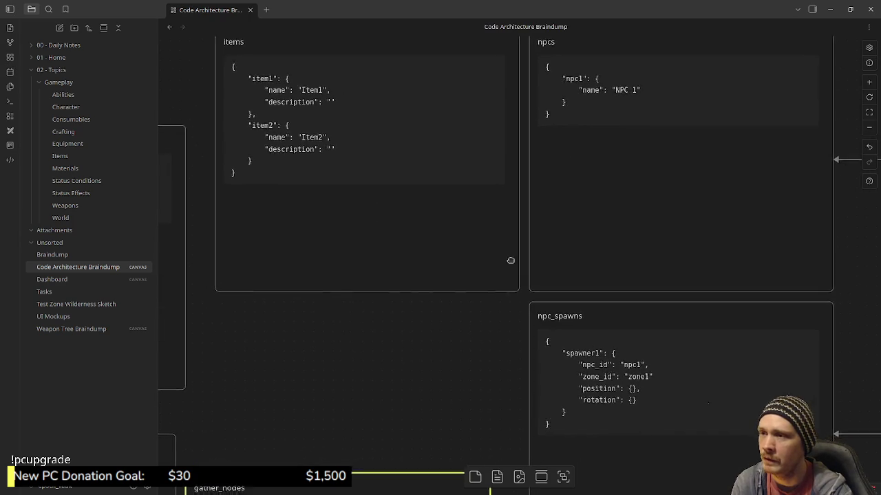
pyautogui.scroll(-5, 509, 258)
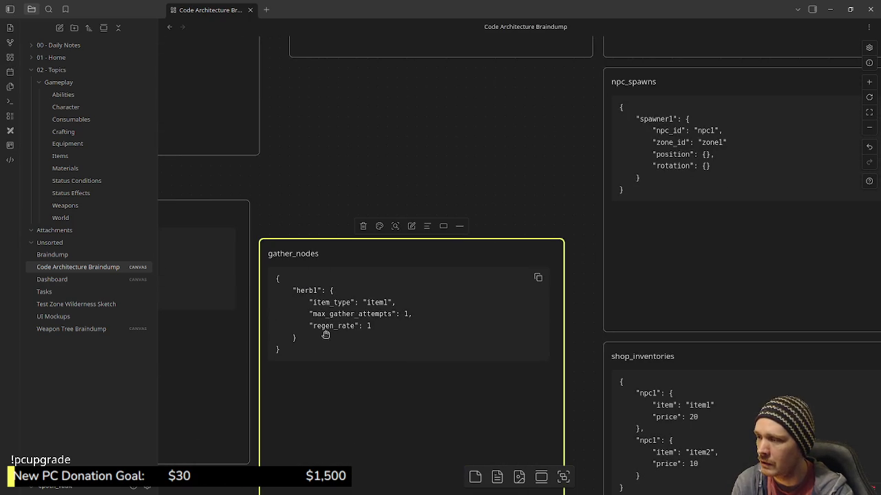
pyautogui.moveTo(387, 316); pyautogui.dragTo(410, 189)
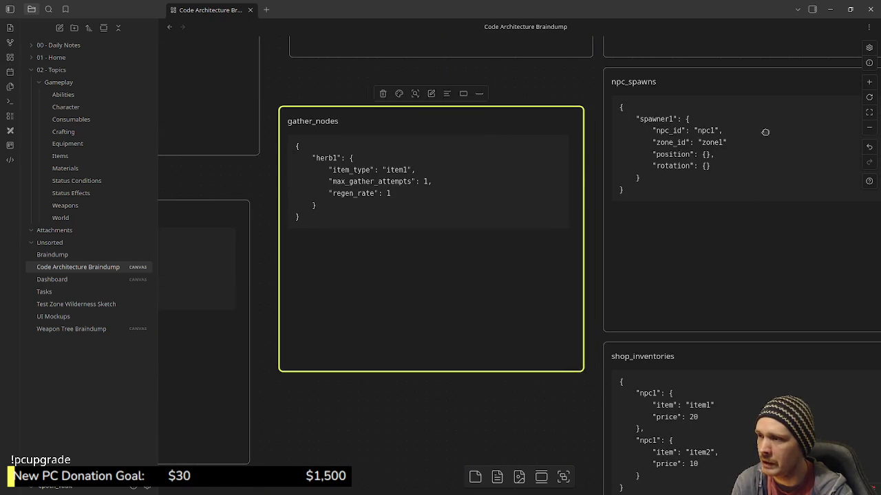
pyautogui.click(632, 87)
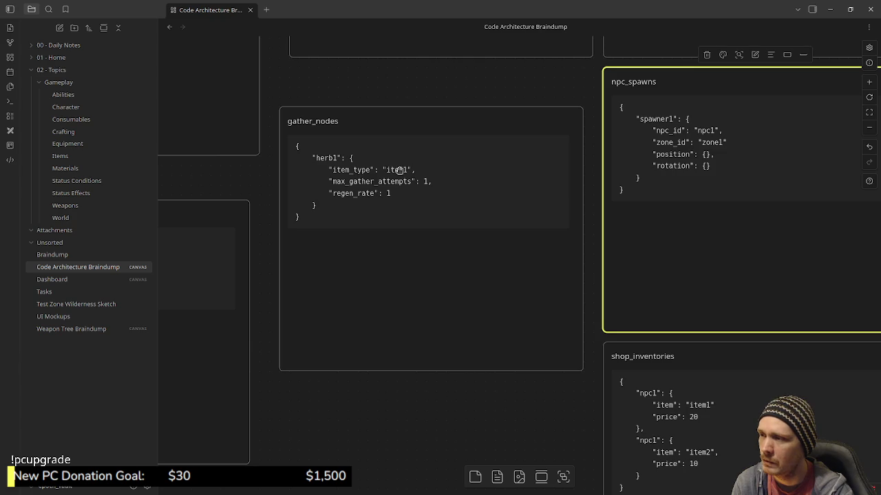
pyautogui.scroll(2, 427, 331)
pyautogui.scroll(3, 446, 294)
pyautogui.scroll(3, 446, 293)
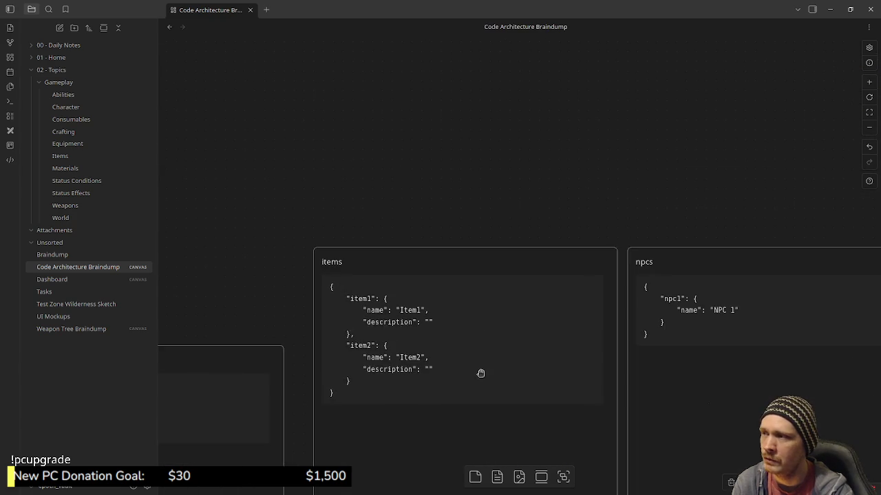
pyautogui.scroll(-2, 479, 372)
pyautogui.scroll(-1, 433, 177)
pyautogui.scroll(-3, 462, 193)
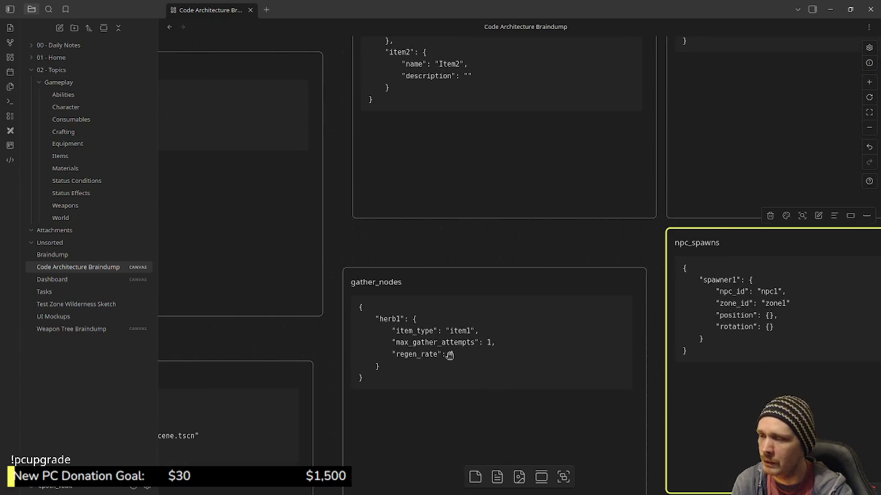
pyautogui.hscroll(2, 569, 338)
pyautogui.scroll(-1, 495, 289)
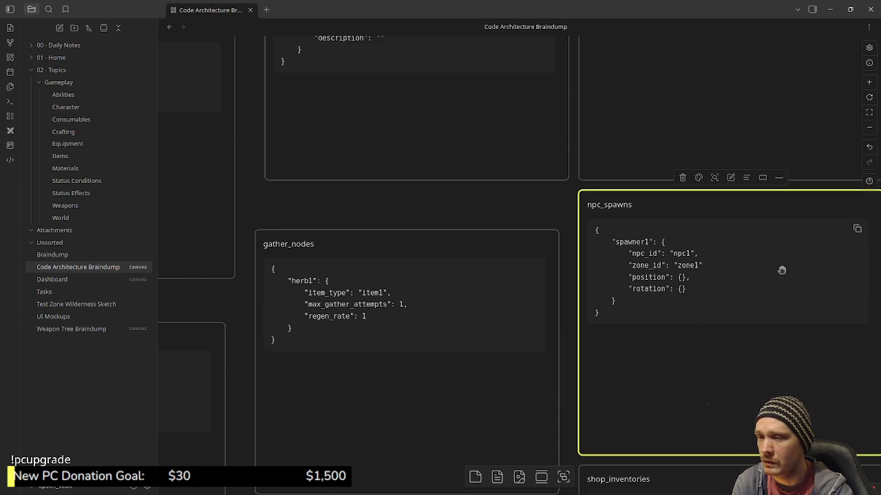
pyautogui.moveTo(781, 269); pyautogui.dragTo(704, 252, button='middle')
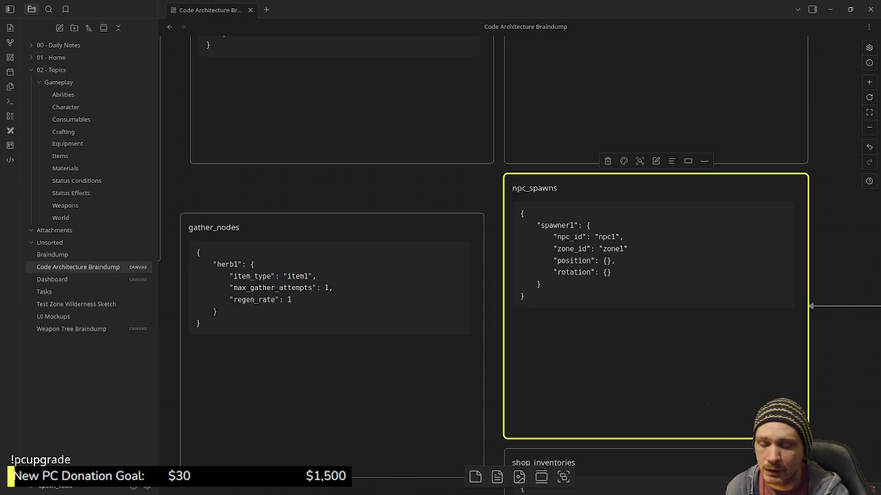
pyautogui.click(847, 266)
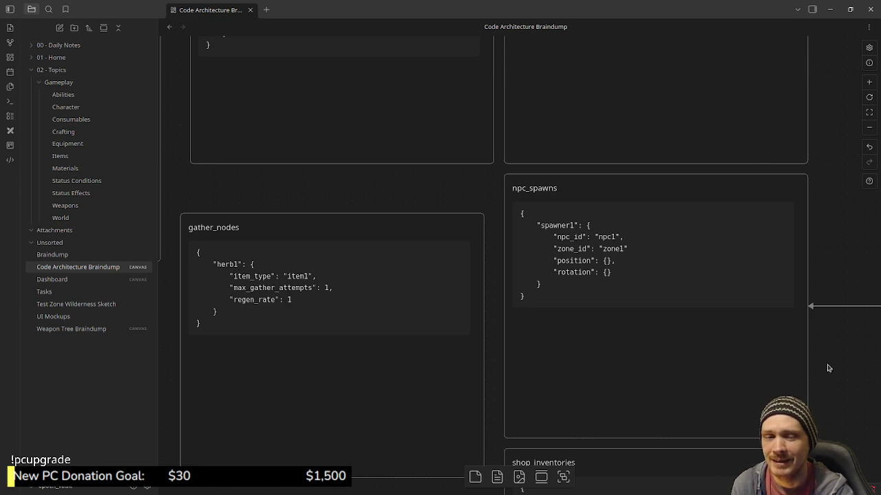
# - Pan around the zoomed-out canvas overview to review the JSON card layout
pyautogui.hscroll(1, 776, 280)
pyautogui.hscroll(2, 773, 281)
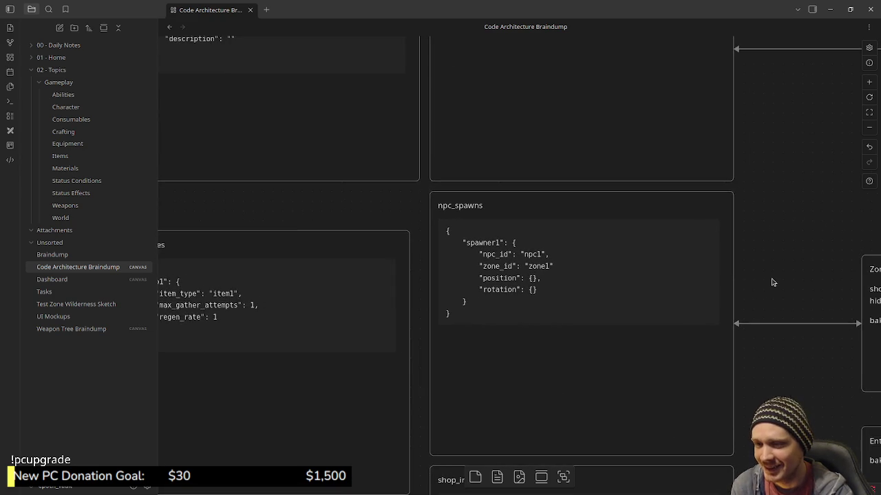
pyautogui.scroll(-2, 772, 282)
pyautogui.keyDown('ctrl'); pyautogui.scroll(-3, 766, 278); pyautogui.keyUp('ctrl')
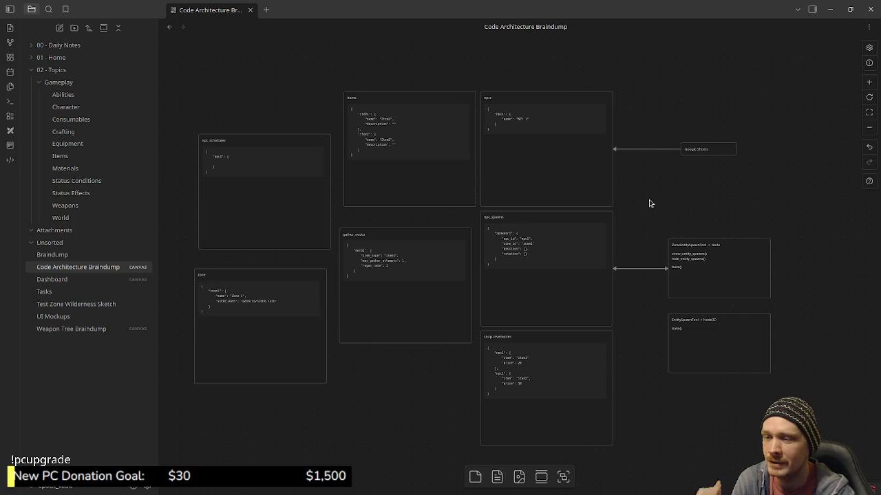
pyautogui.moveTo(654, 214); pyautogui.dragTo(704, 227)
pyautogui.scroll(-1, 714, 326)
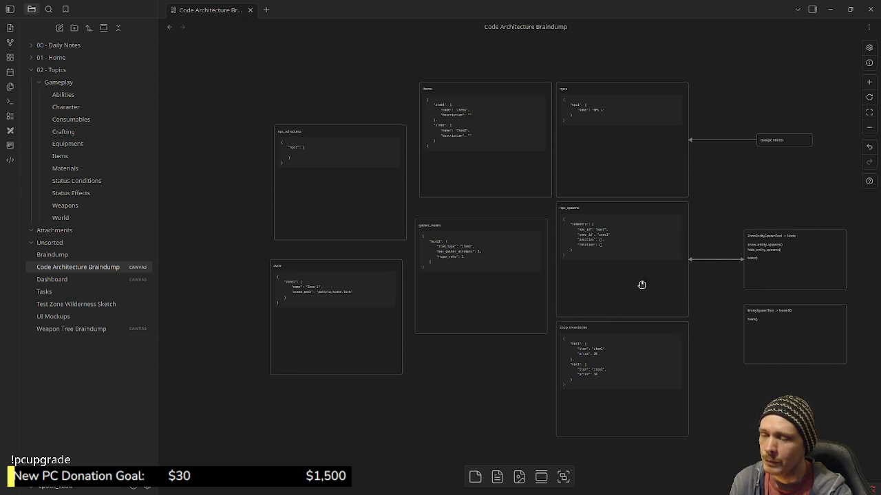
pyautogui.hscroll(1, 605, 295)
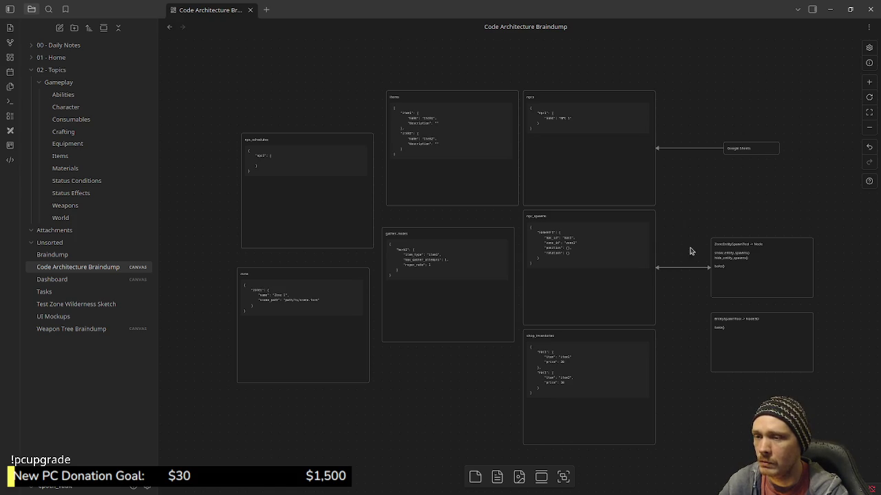
# - Select the ZoneEntitySpawnTool and EntitySpawnTool cards, then undo their grouping, leaving them ungrouped
pyautogui.moveTo(679, 219)
pyautogui.mouseDown()
pyautogui.moveTo(829, 407)
pyautogui.moveTo(682, 200)
pyautogui.mouseUp()
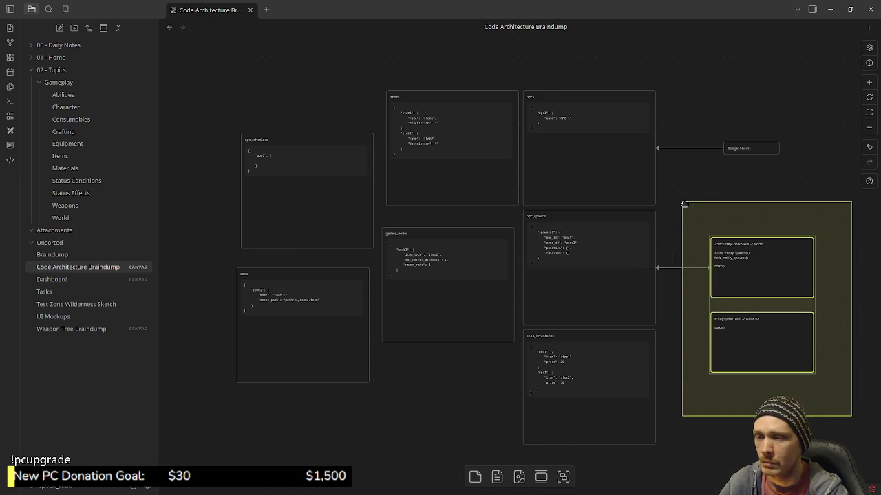
pyautogui.click(683, 367)
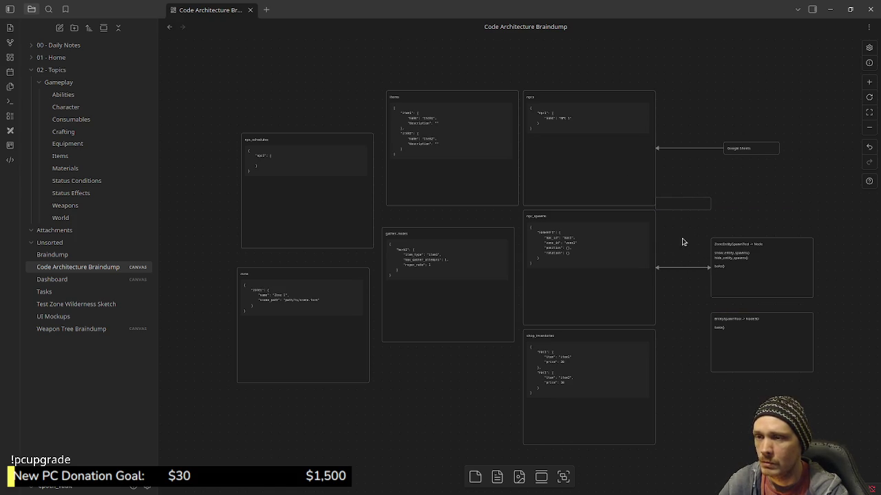
pyautogui.hotkey('ctrl', 'z')
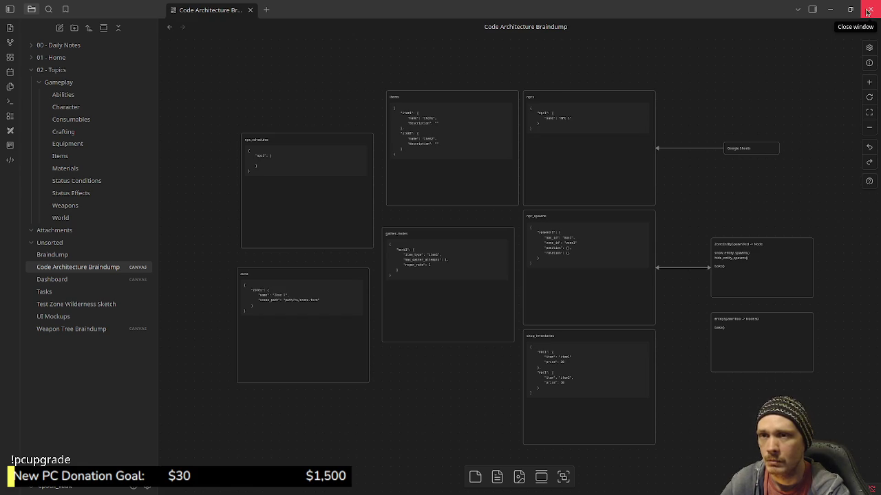
# - Minimize Obsidian, close the town and wilderness entity-definition JSON files, and switch to Aseprite
pyautogui.click(830, 9)
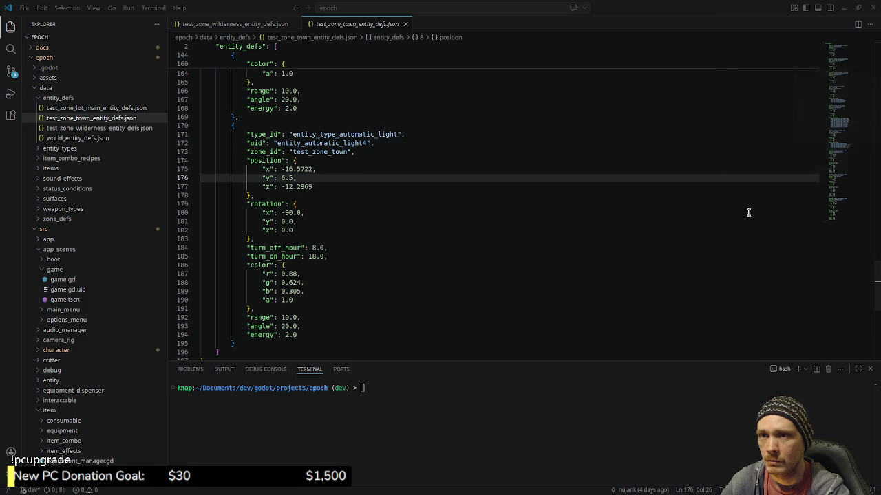
pyautogui.click(405, 24)
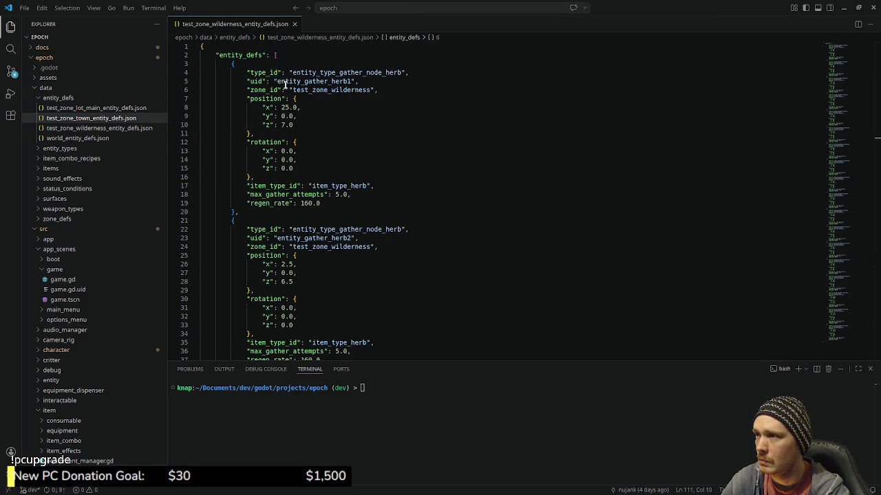
pyautogui.click(294, 25)
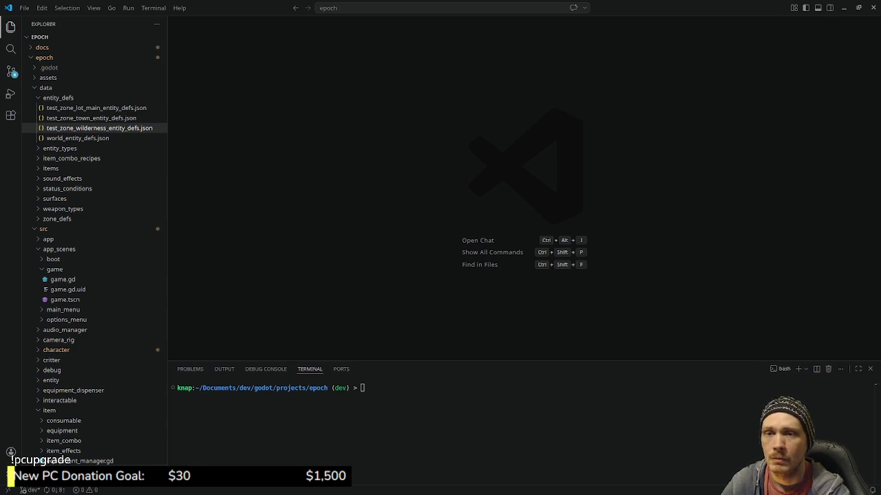
pyautogui.click(782, 489)
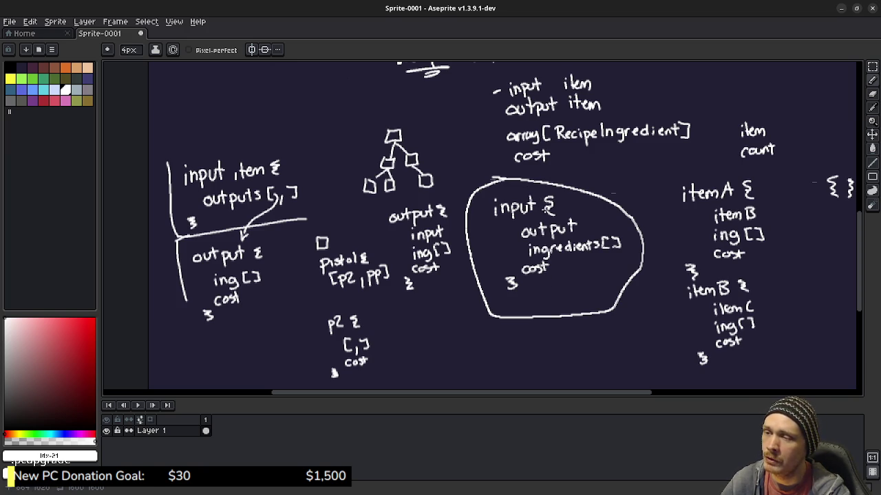
# - Undo the stray dot beside itemB in the sketch and minimize Aseprite
pyautogui.click(672, 283)
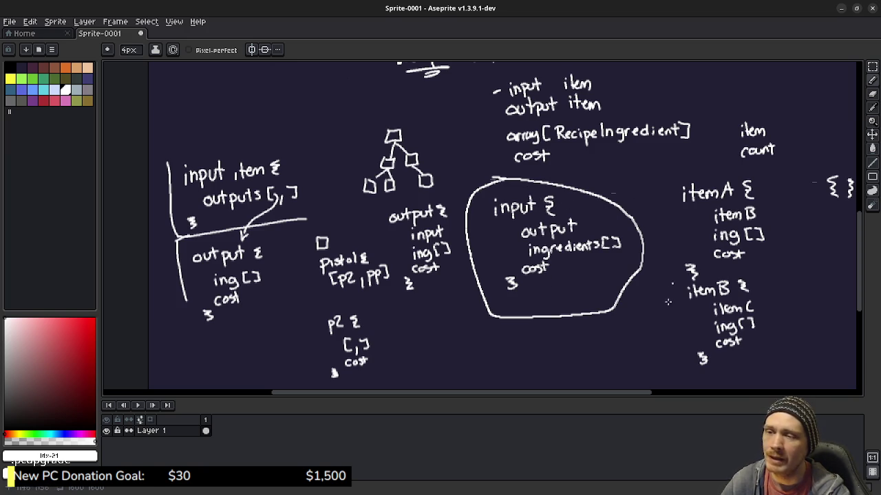
pyautogui.hotkey('ctrl', 'z')
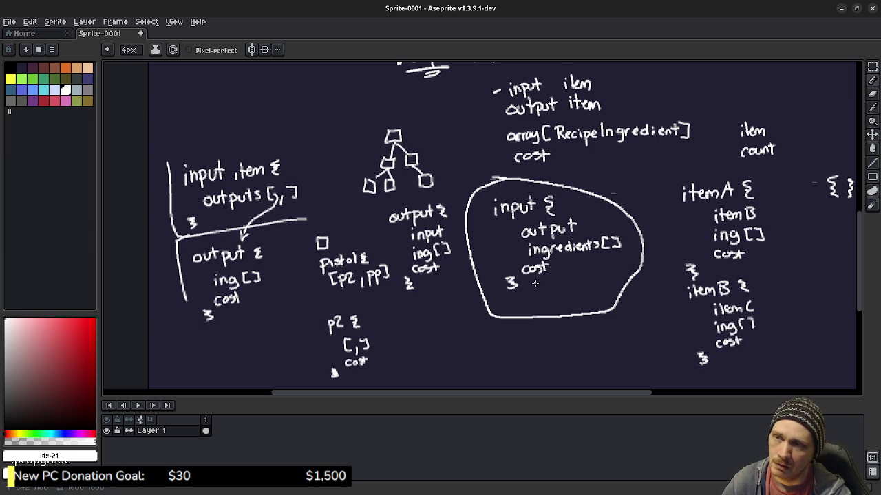
pyautogui.click(840, 8)
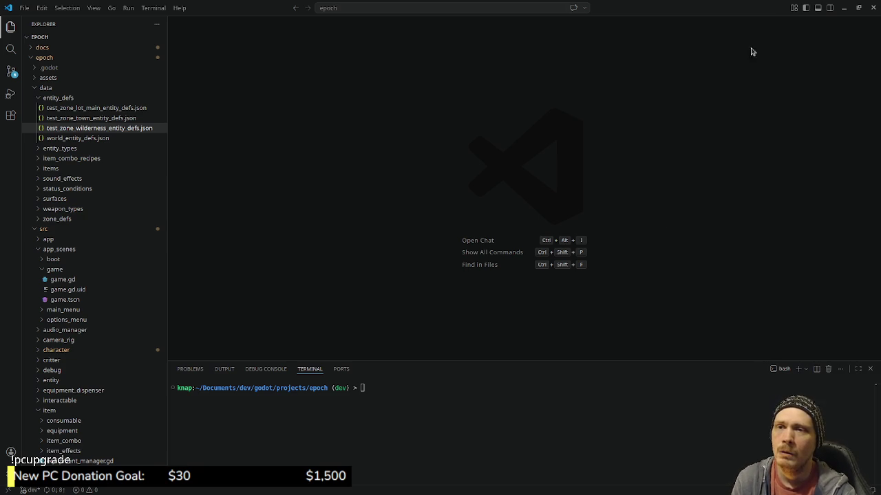
# - Minimize VS Code and the Godot player.gd editor, then Alt+Tab back to the Aseprite sketch
pyautogui.click(843, 8)
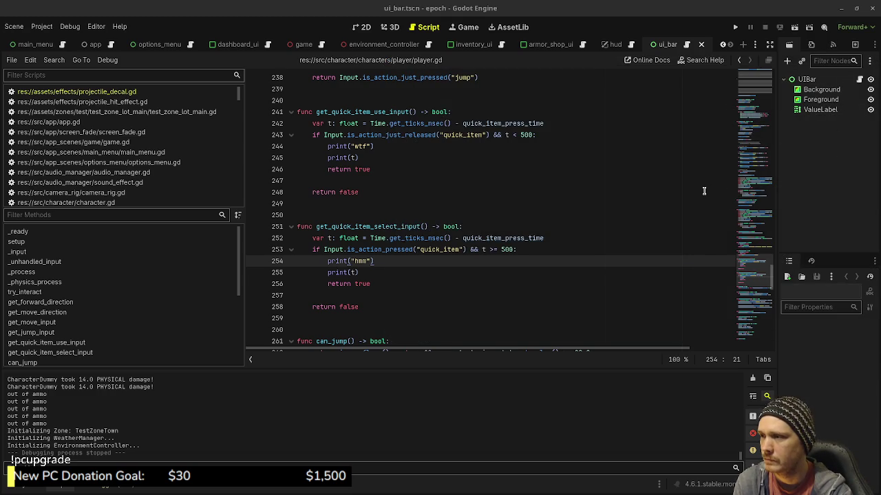
pyautogui.click(840, 9)
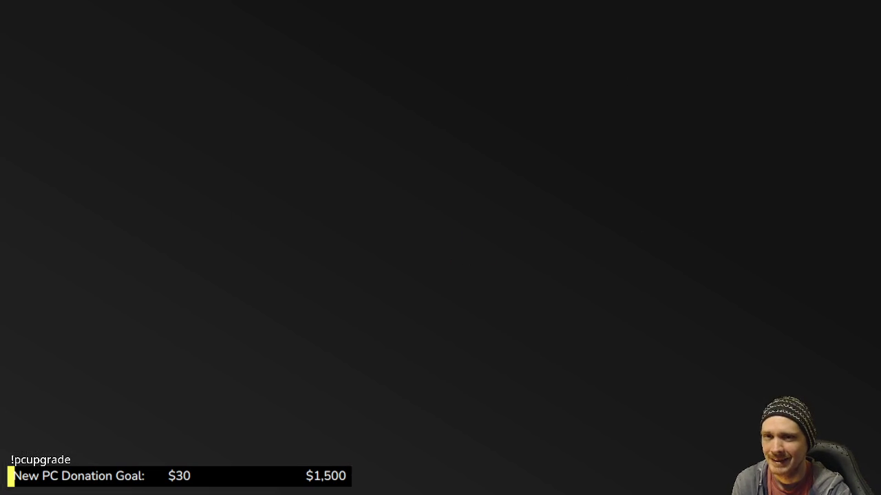
pyautogui.hotkey('alt', 'Tab')
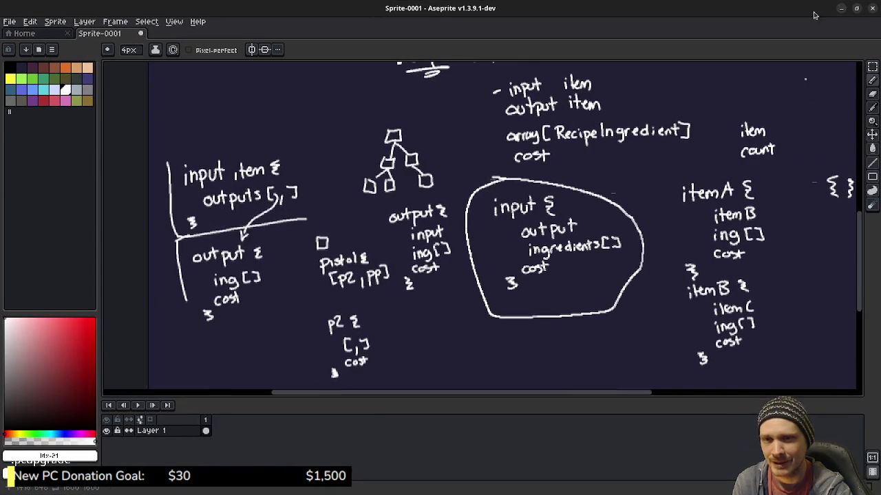
# - Minimize Aseprite and close the browser showing the Godot Docs Tree page
pyautogui.click(839, 9)
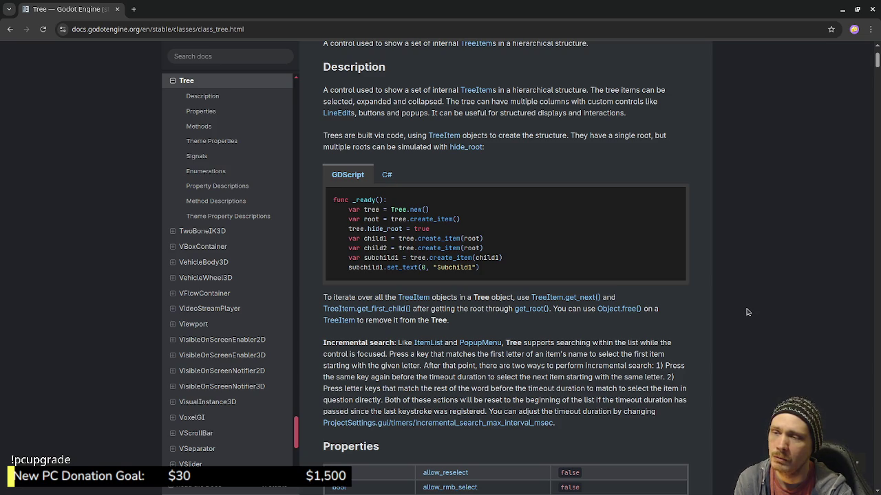
pyautogui.click(871, 9)
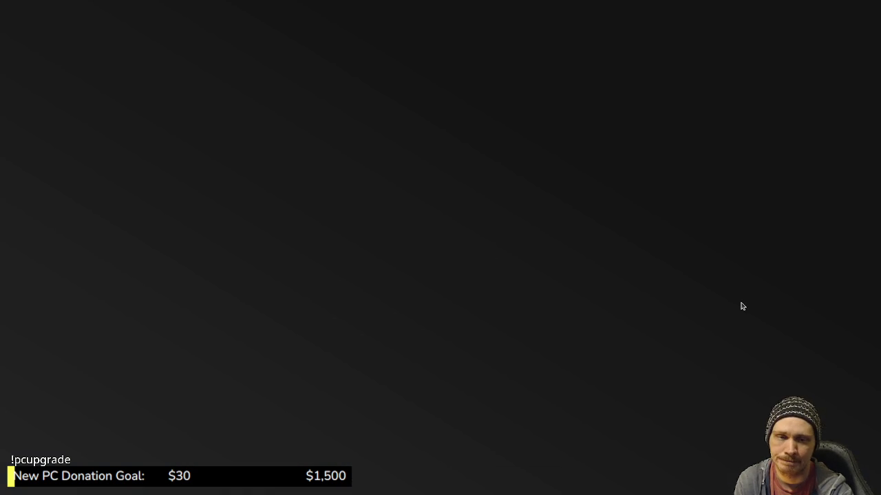
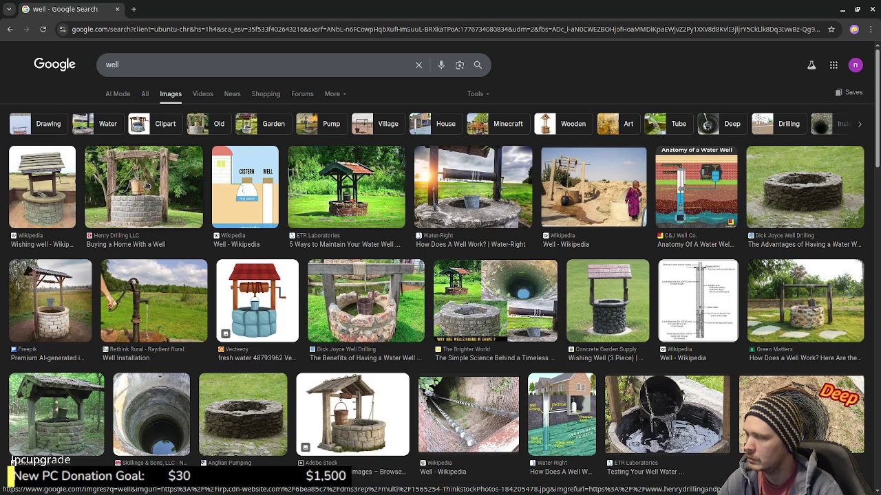
# - Preview the stone well with a wooden frame and hanging bucket from the 'Buying a Home With a Well' result
pyautogui.click(189, 209)
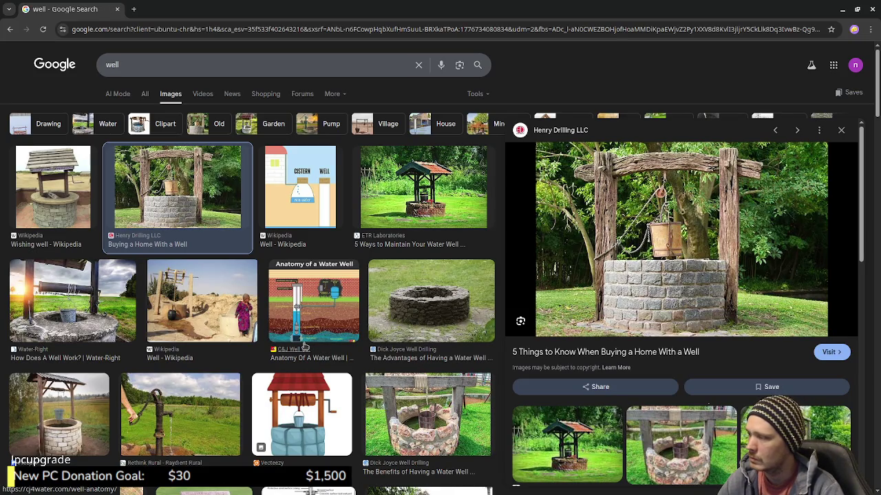
pyautogui.scroll(-3, 241, 358)
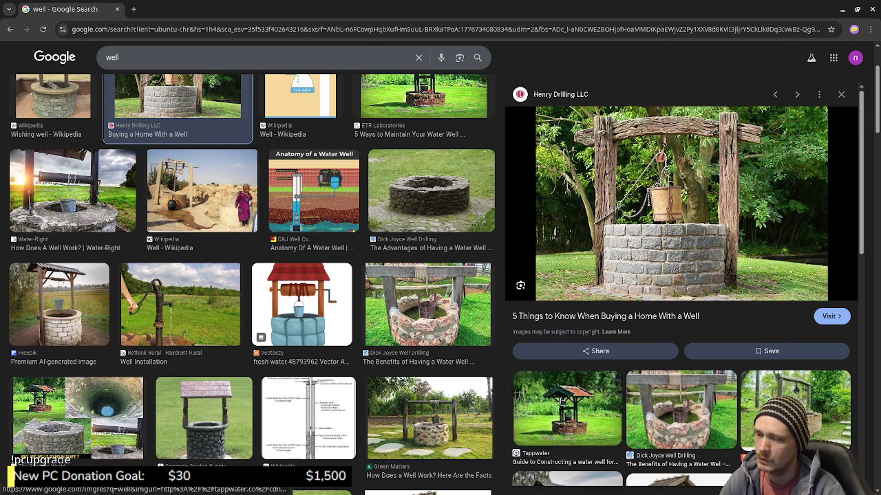
# - Preview Tappwater's brick well with a red-tiled roof from the related images
pyautogui.click(592, 413)
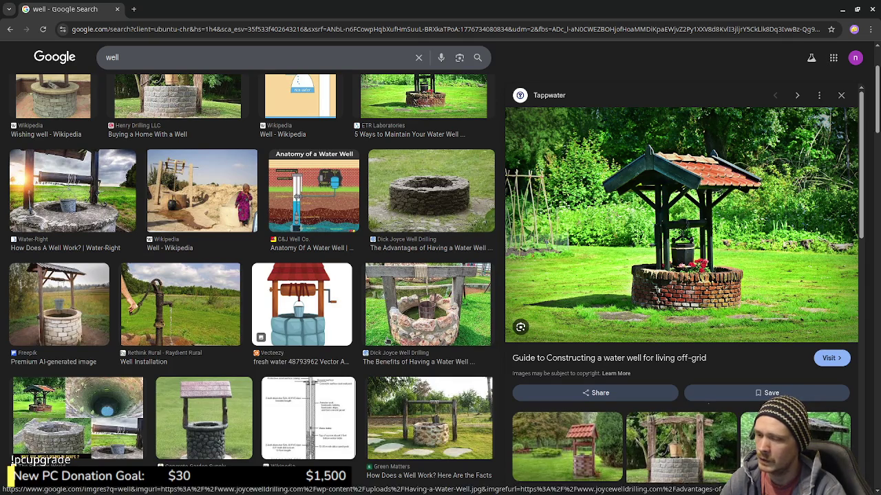
# - Preview the Gnome Stew shingled-roof well, then Adobe Stock's sheet of six cartoon wells
pyautogui.scroll(-3, 338, 342)
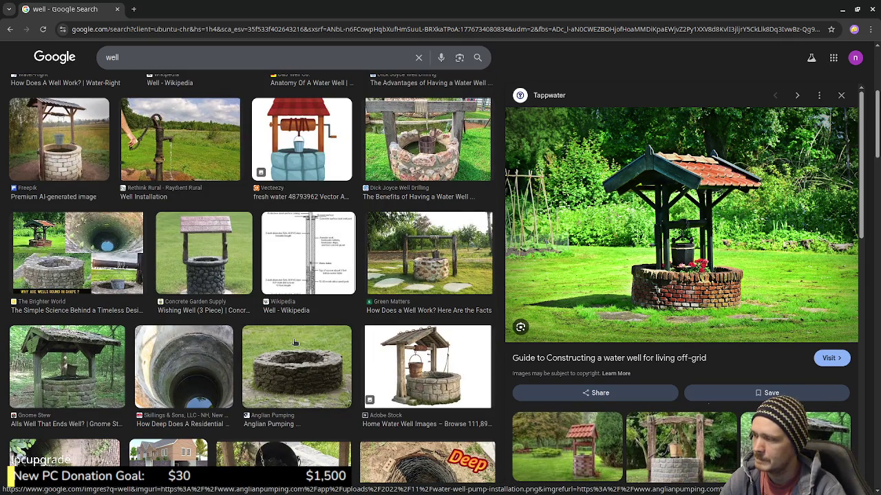
pyautogui.click(67, 367)
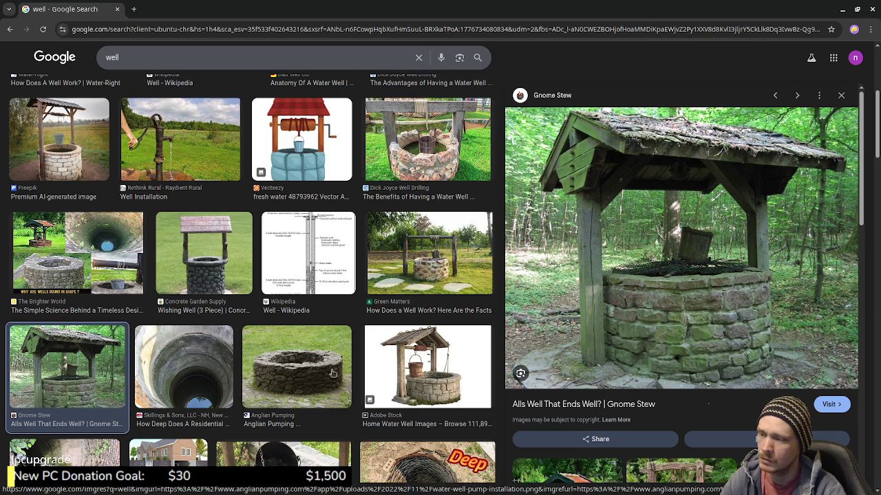
pyautogui.scroll(-2, 347, 372)
pyautogui.scroll(-2, 347, 373)
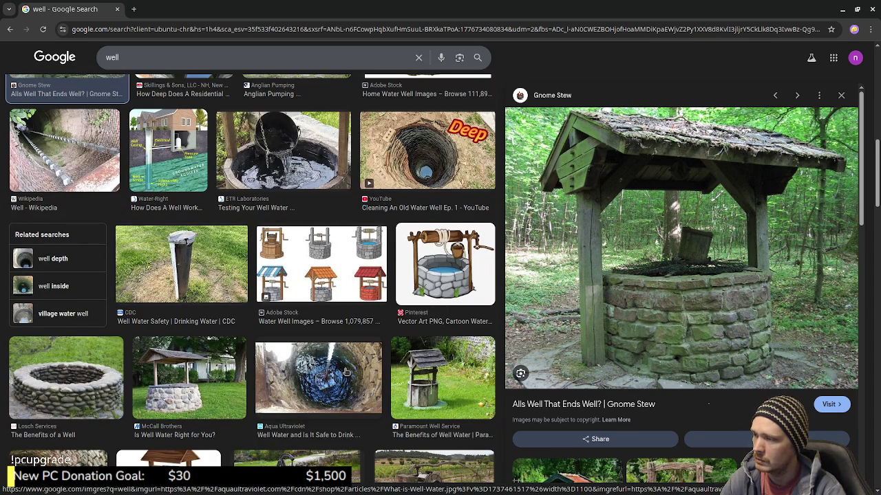
pyautogui.click(328, 251)
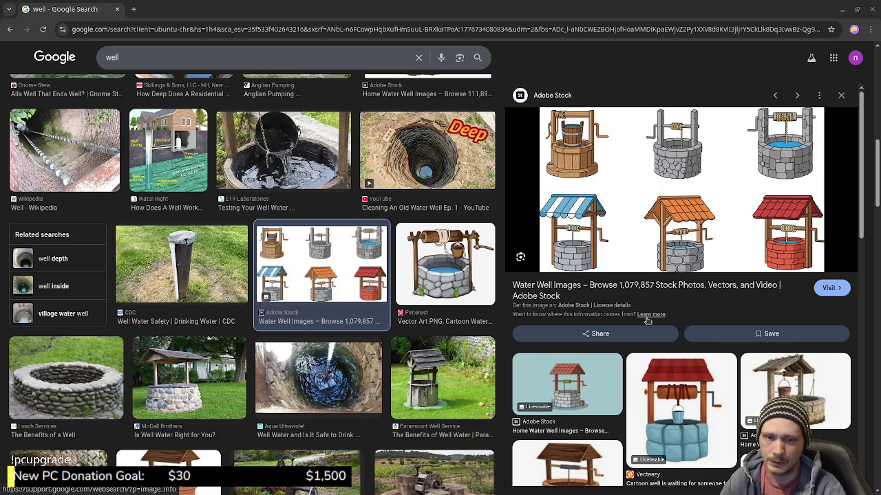
pyautogui.scroll(-1, 379, 352)
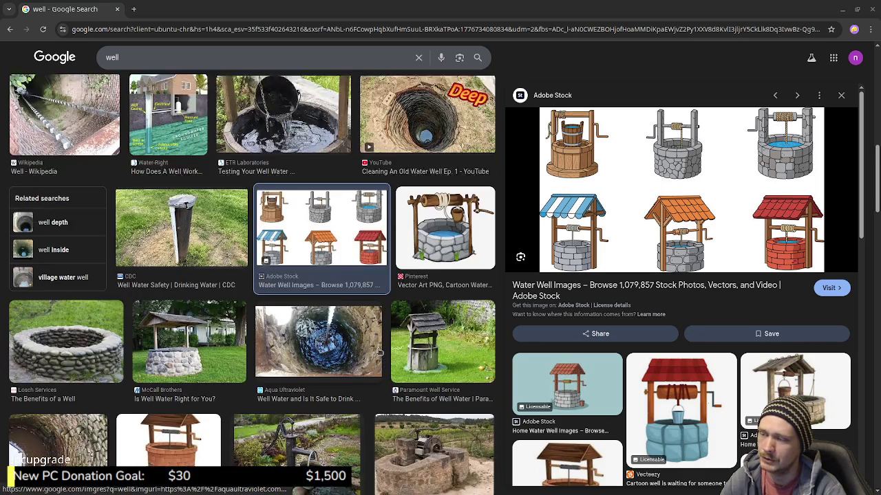
pyautogui.scroll(-4, 379, 352)
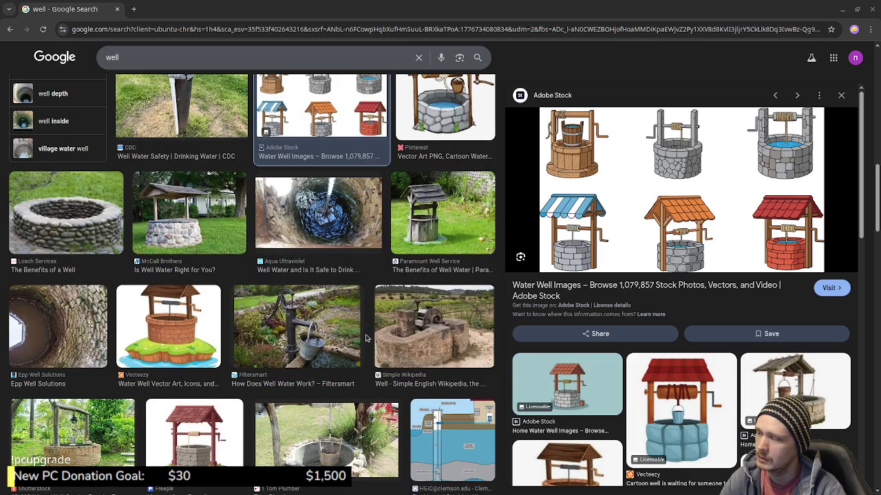
pyautogui.scroll(-1, 366, 338)
pyautogui.scroll(-2, 366, 338)
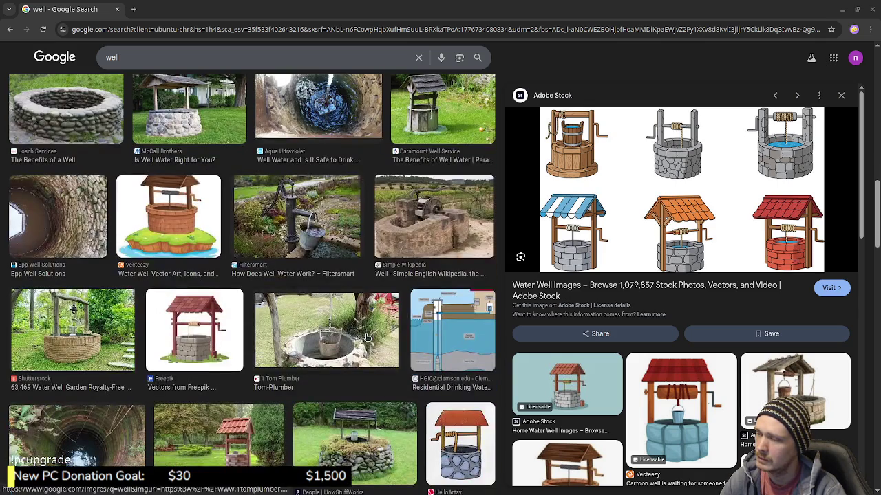
pyautogui.scroll(-3, 368, 338)
pyautogui.scroll(-2, 368, 337)
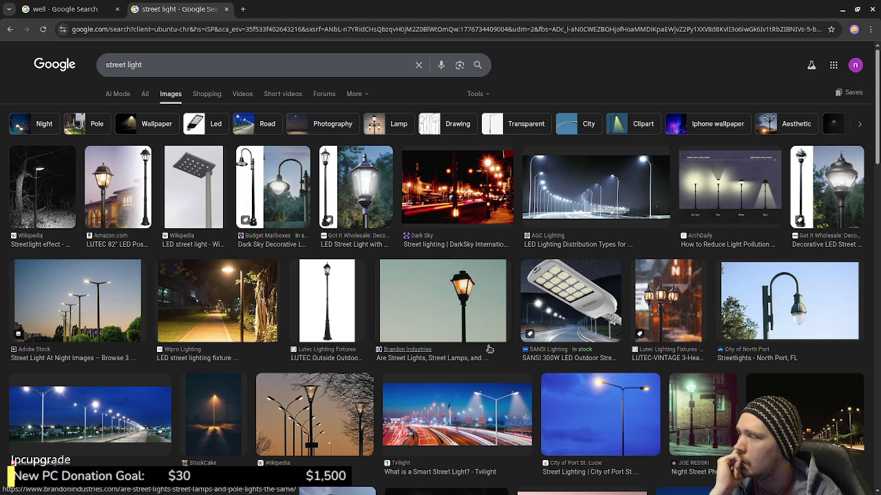
pyautogui.scroll(-2, 489, 350)
pyautogui.scroll(-2, 488, 351)
pyautogui.scroll(-2, 485, 351)
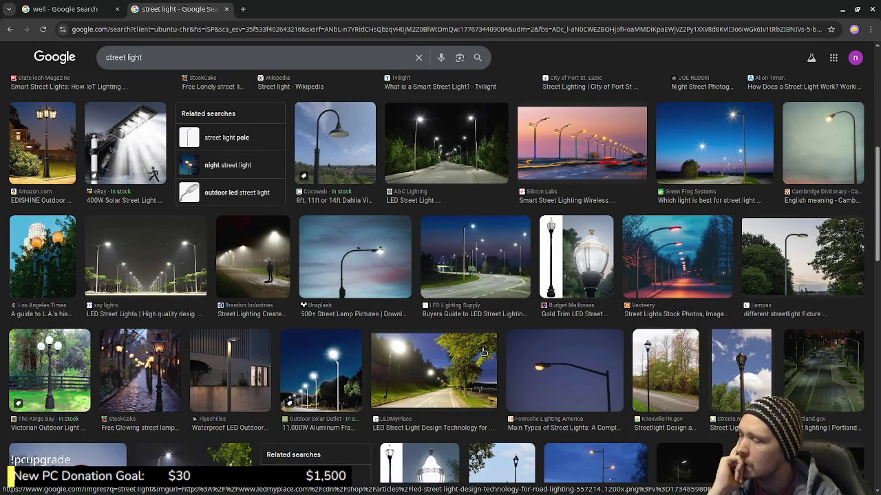
pyautogui.scroll(-2, 482, 353)
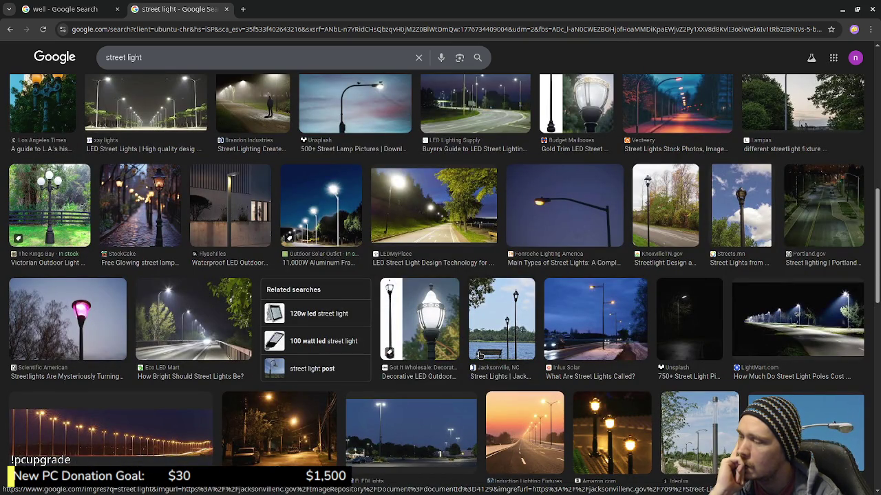
pyautogui.scroll(-3, 479, 354)
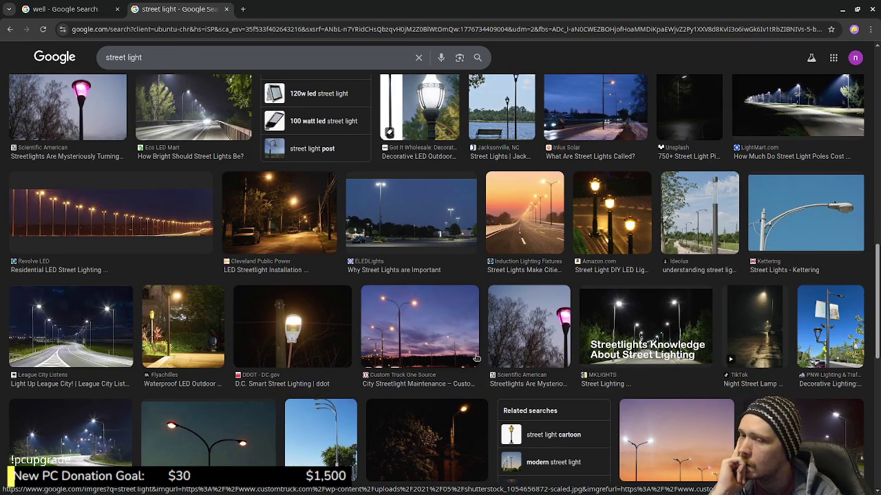
pyautogui.scroll(-2, 475, 357)
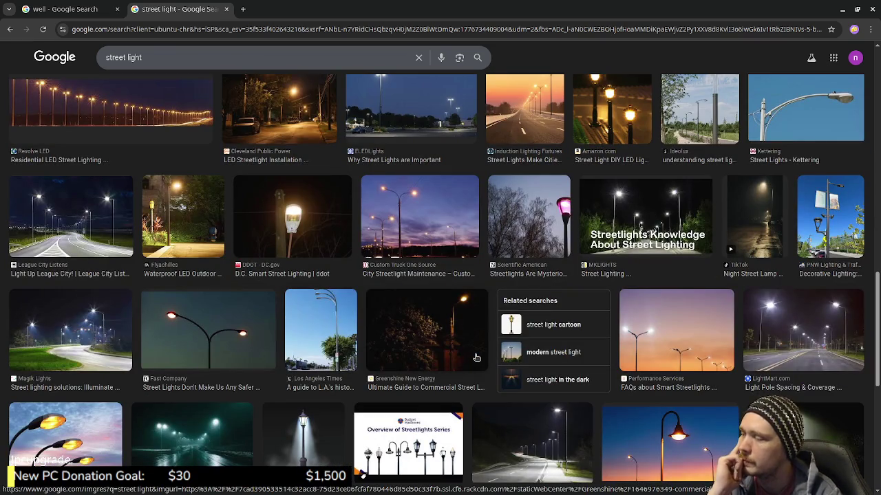
pyautogui.scroll(-2, 476, 357)
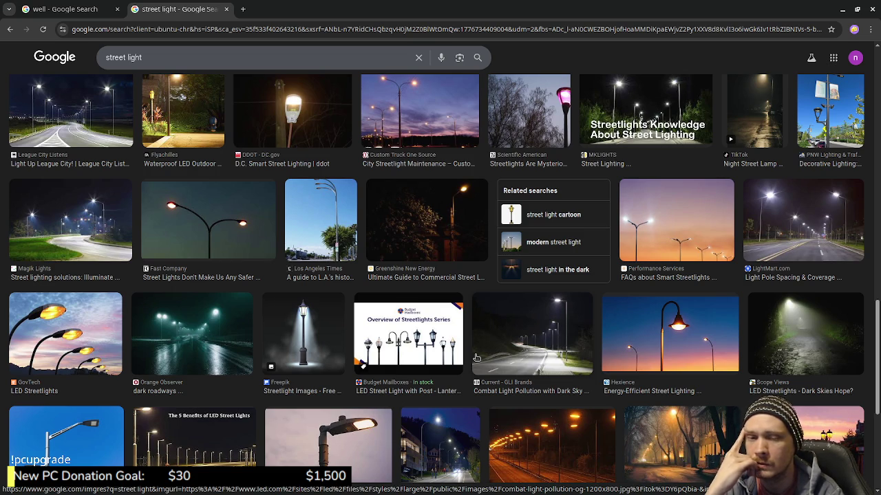
pyautogui.scroll(-2, 476, 358)
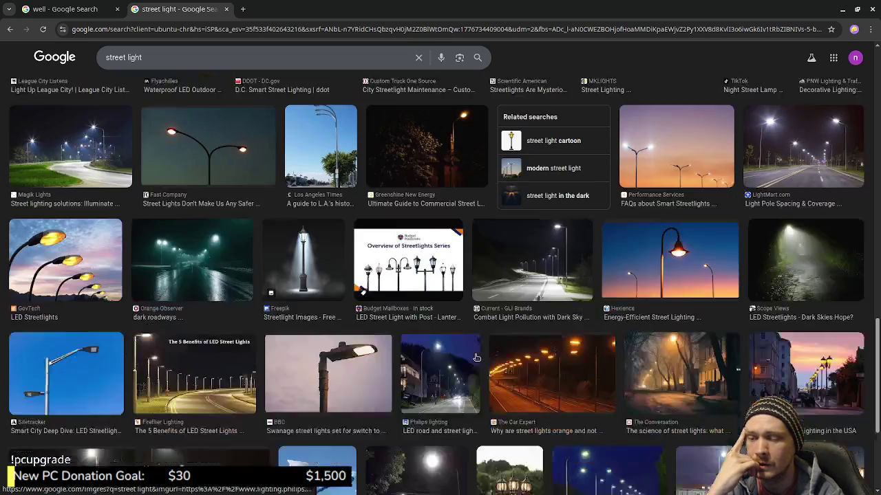
pyautogui.scroll(-1, 482, 355)
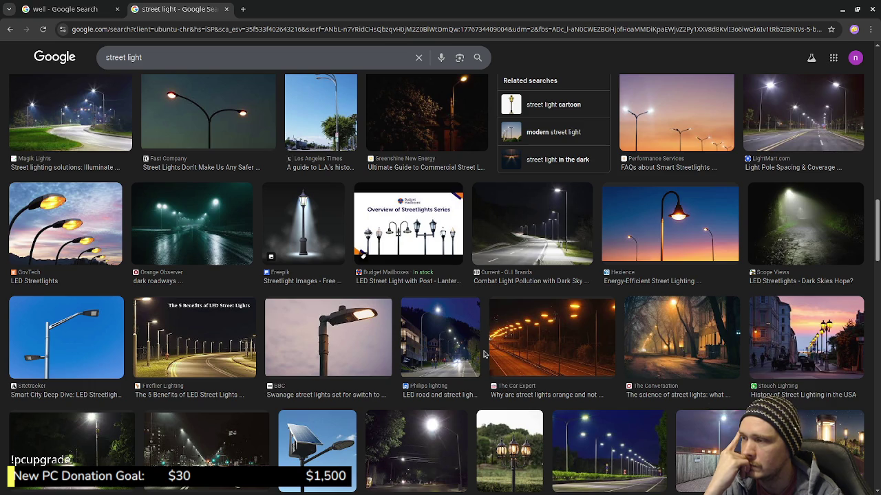
pyautogui.scroll(-2, 484, 355)
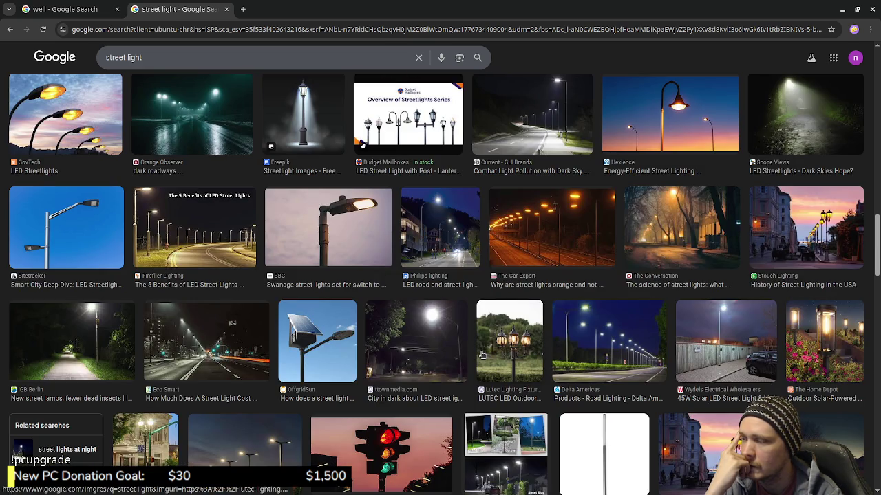
pyautogui.scroll(-3, 482, 354)
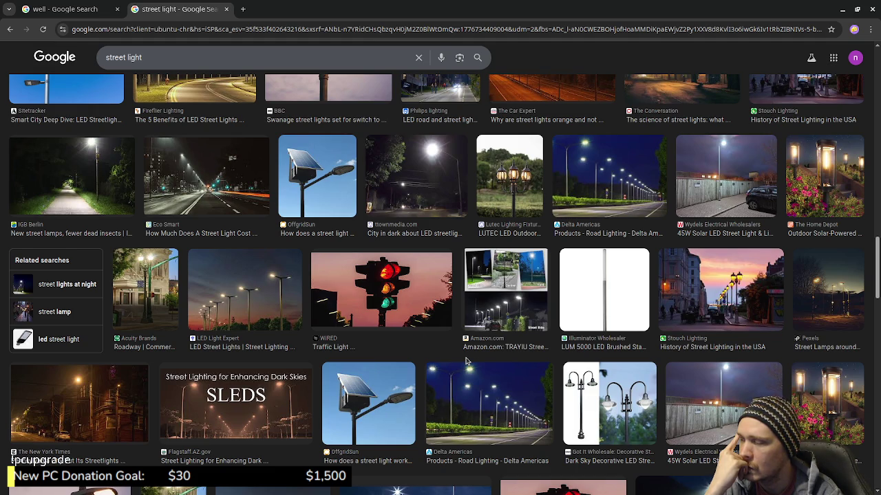
pyautogui.scroll(-2, 466, 361)
pyautogui.scroll(-3, 466, 362)
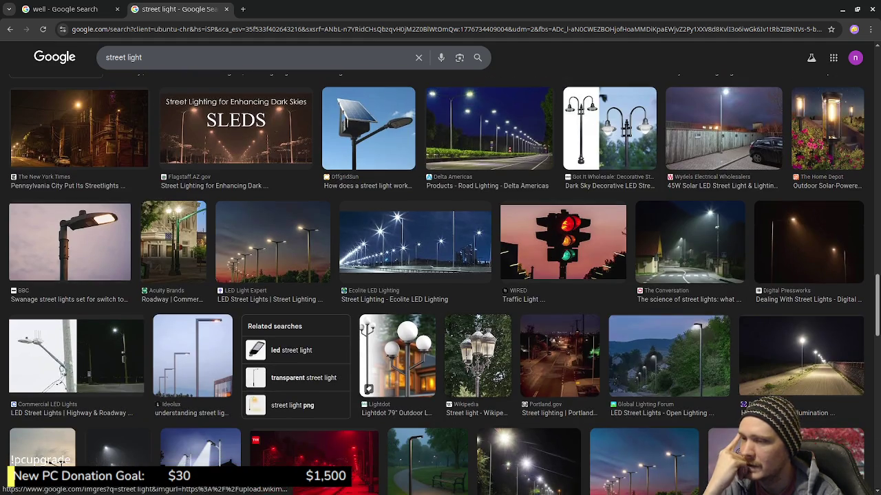
pyautogui.scroll(-1, 466, 361)
pyautogui.scroll(-1, 466, 361)
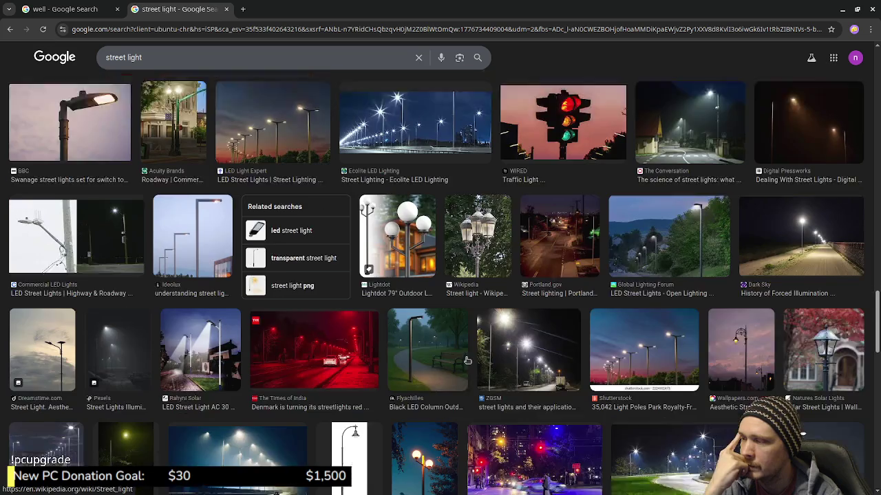
pyautogui.scroll(-1, 466, 361)
pyautogui.scroll(-1, 466, 361)
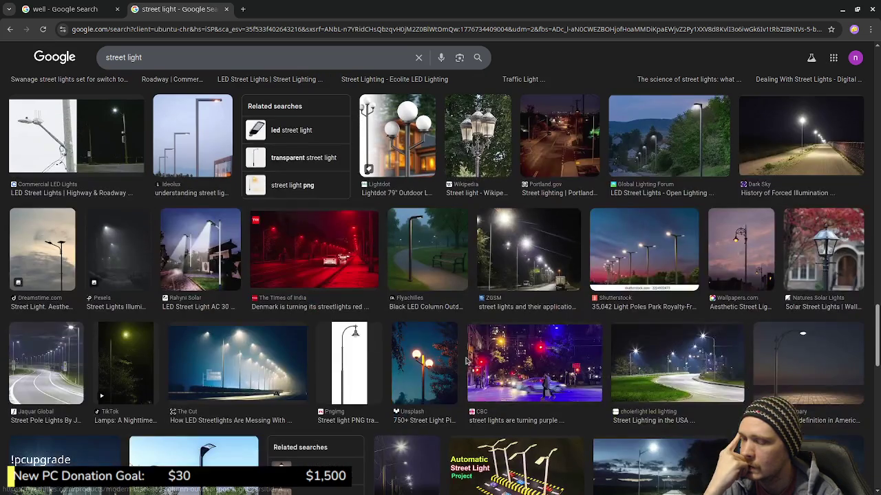
pyautogui.scroll(-1, 466, 360)
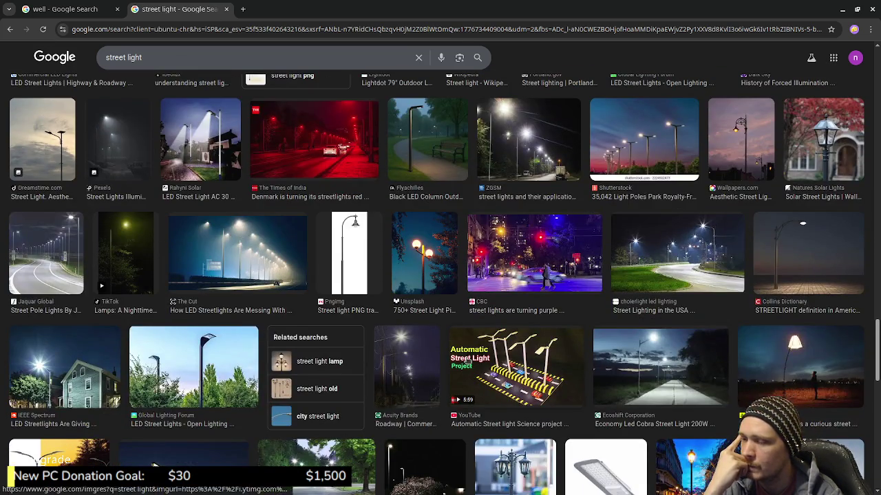
pyautogui.scroll(-2, 466, 360)
pyautogui.scroll(-1, 467, 360)
pyautogui.scroll(-2, 466, 360)
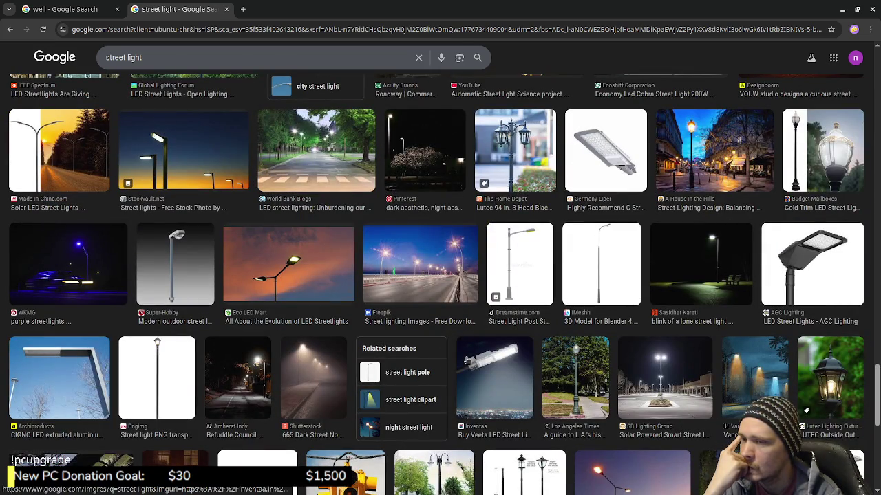
pyautogui.scroll(-2, 466, 359)
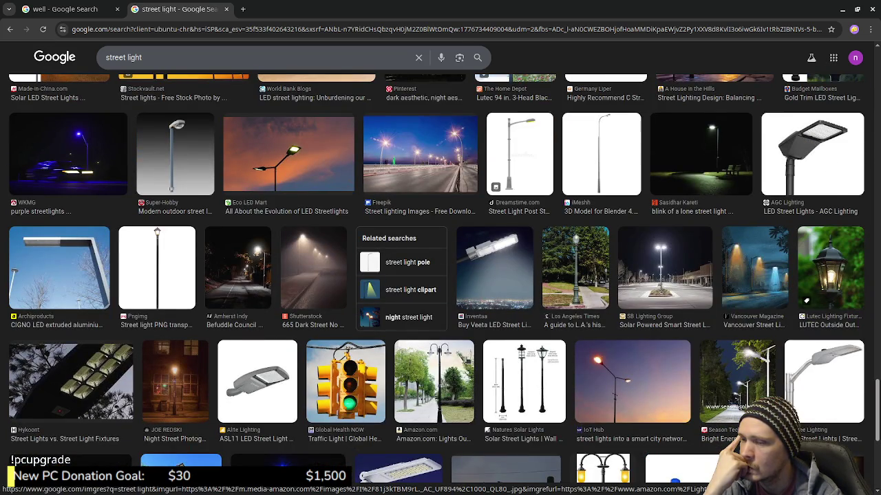
pyautogui.scroll(-2, 467, 360)
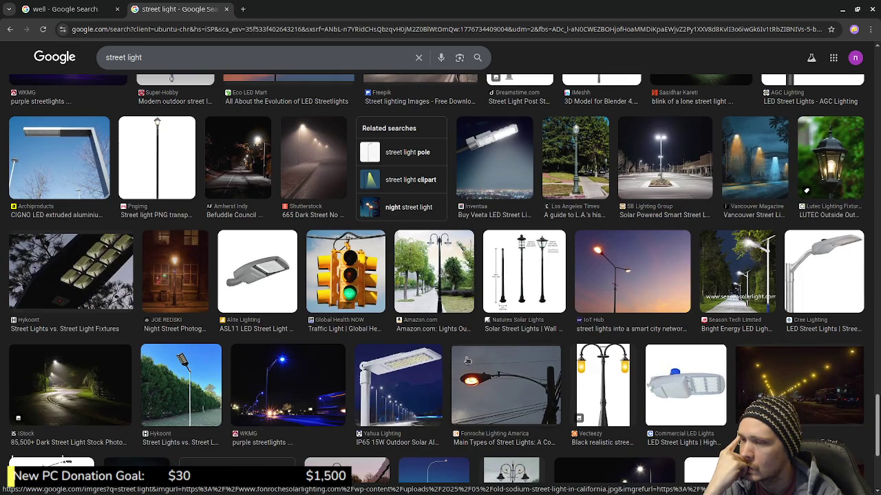
pyautogui.scroll(-4, 466, 360)
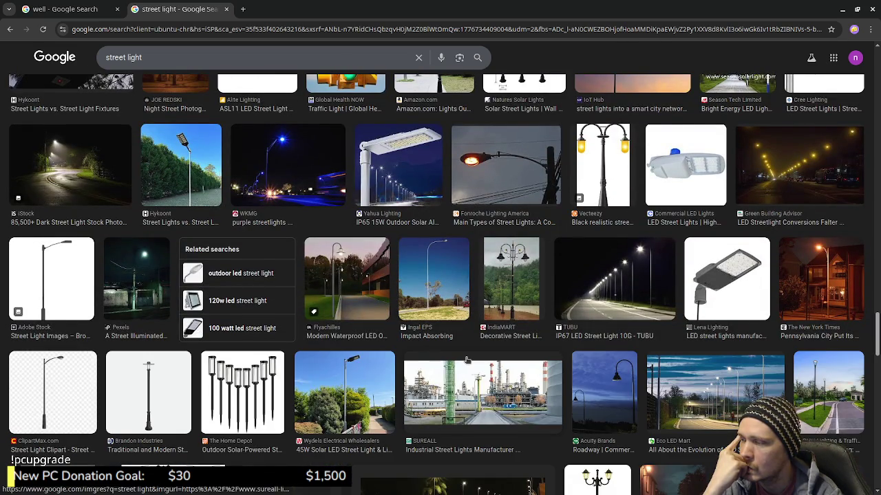
pyautogui.scroll(-1, 468, 360)
pyautogui.scroll(-2, 467, 361)
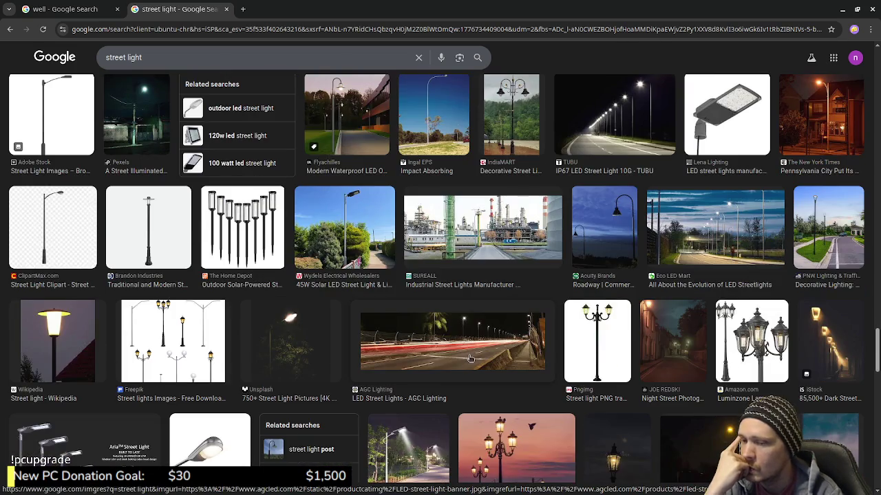
pyautogui.scroll(-2, 472, 358)
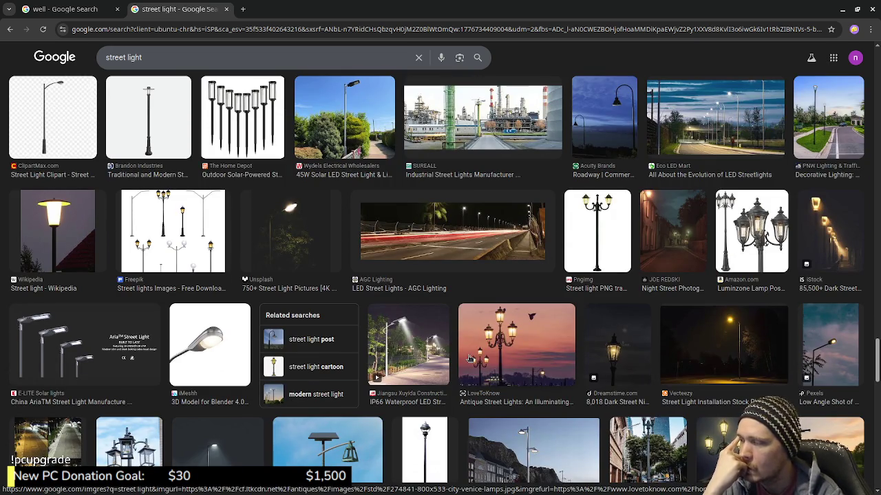
pyautogui.scroll(-2, 470, 358)
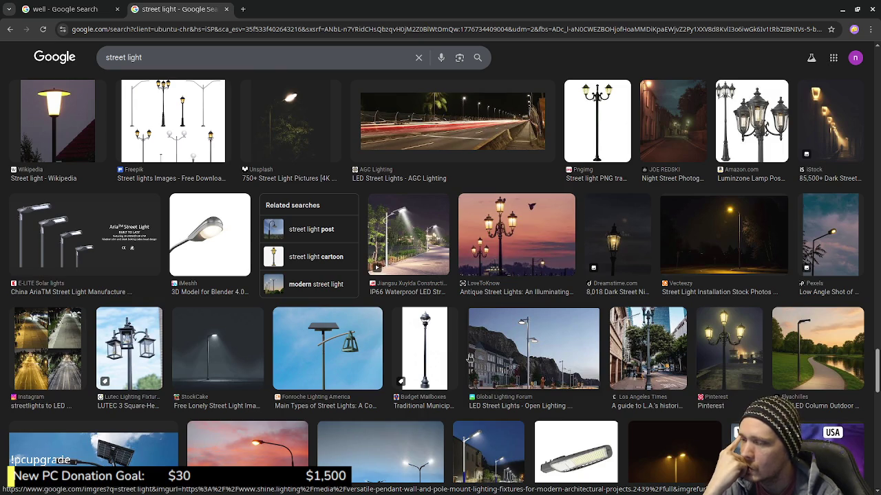
pyautogui.scroll(-2, 470, 358)
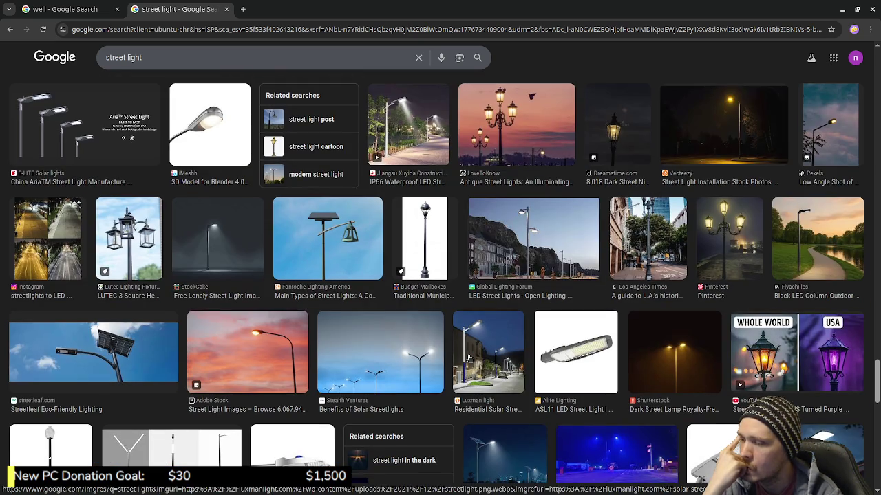
pyautogui.scroll(-2, 469, 358)
pyautogui.scroll(-1, 469, 358)
pyautogui.scroll(-2, 469, 358)
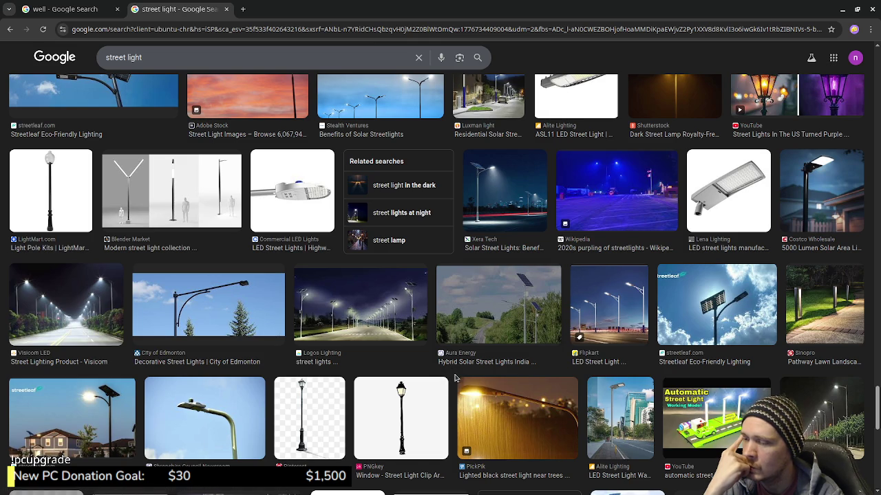
pyautogui.scroll(-2, 452, 377)
pyautogui.scroll(-1, 453, 377)
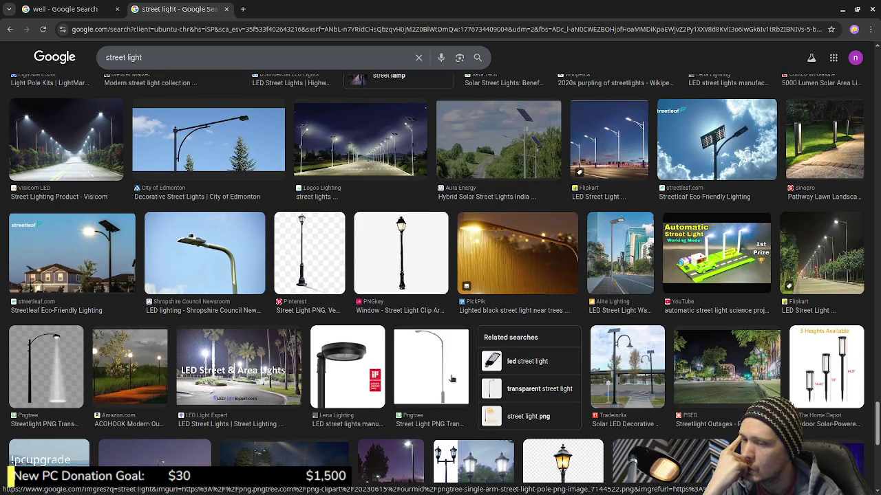
pyautogui.scroll(-2, 451, 378)
pyautogui.scroll(-2, 451, 378)
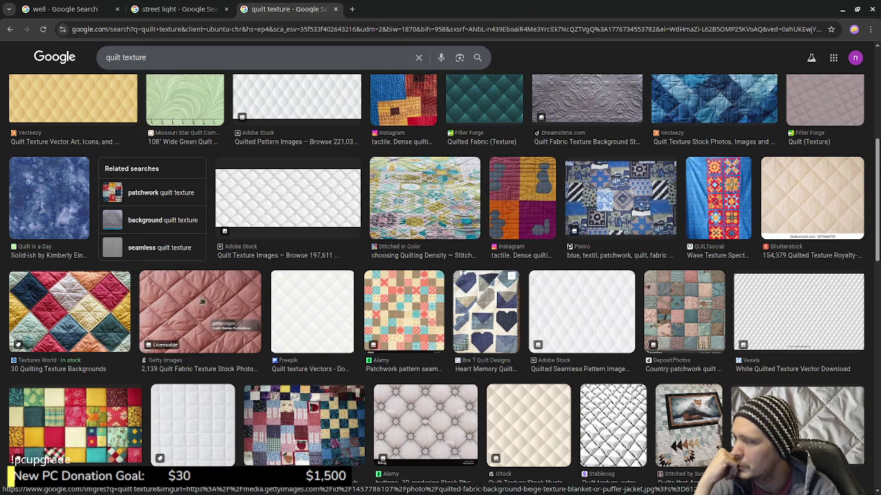
pyautogui.scroll(5, 543, 236)
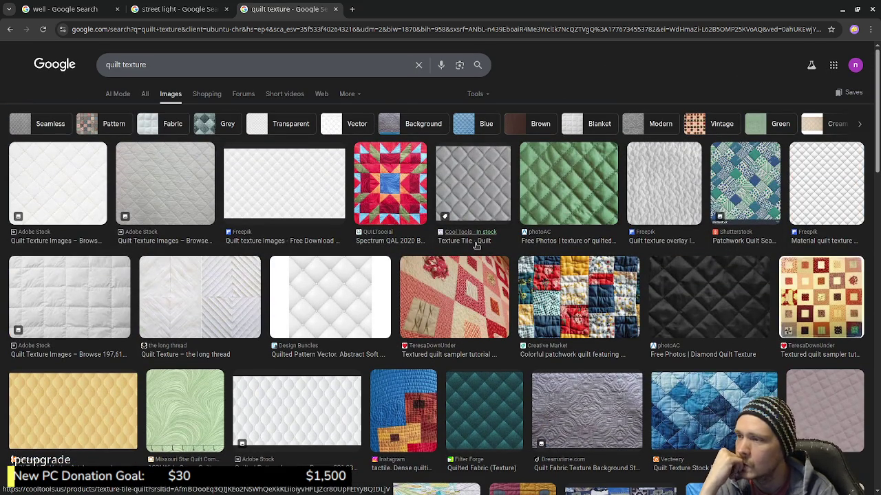
pyautogui.scroll(-3, 477, 237)
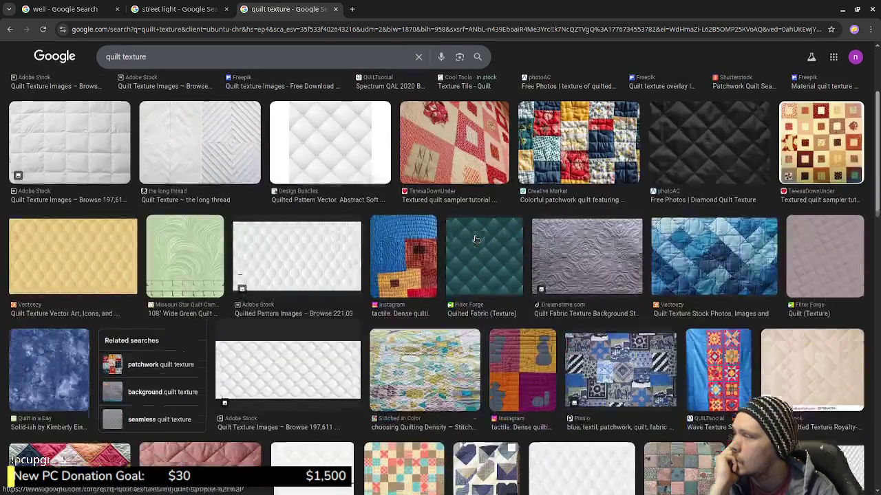
pyautogui.scroll(-2, 476, 239)
pyautogui.scroll(-3, 475, 238)
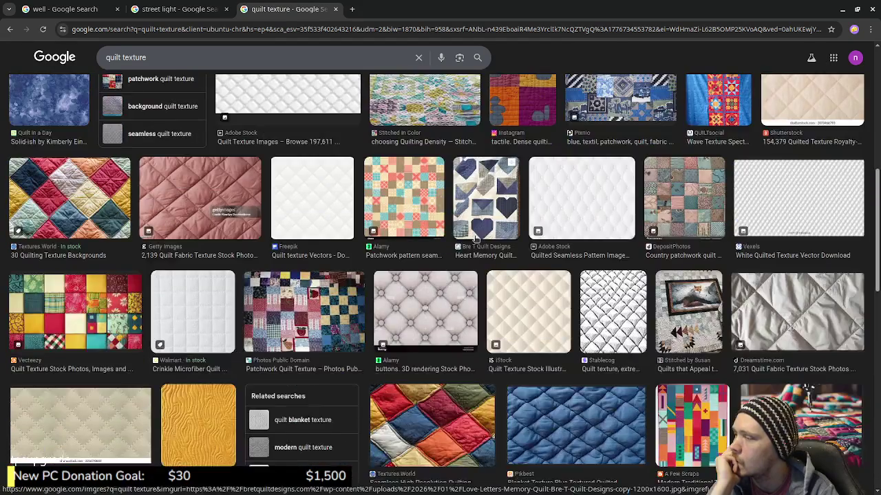
pyautogui.scroll(-1, 475, 239)
pyautogui.scroll(-1, 476, 239)
pyautogui.scroll(-2, 475, 239)
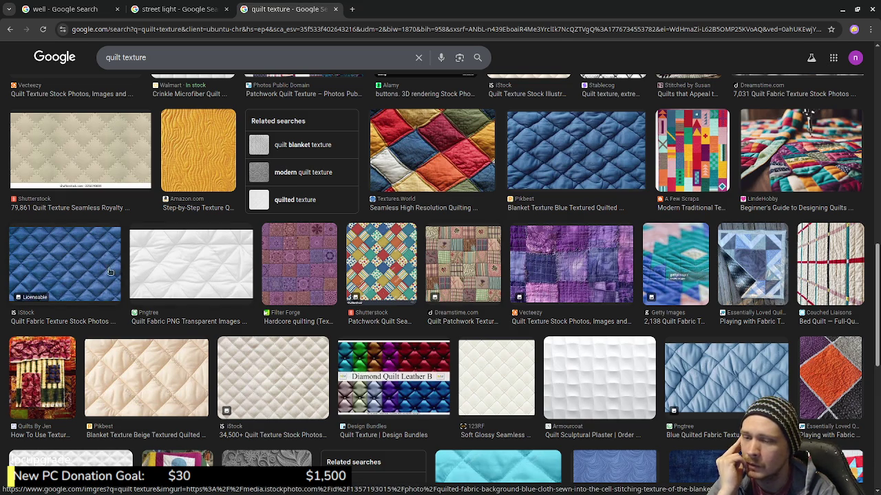
# - Preview iStock's blue diamond-quilted fabric texture and browse its related images
pyautogui.click(86, 269)
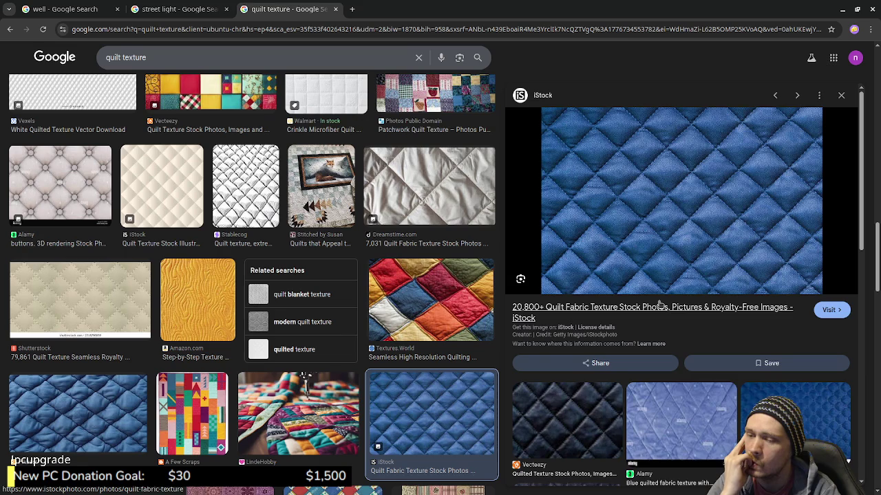
pyautogui.scroll(-3, 658, 306)
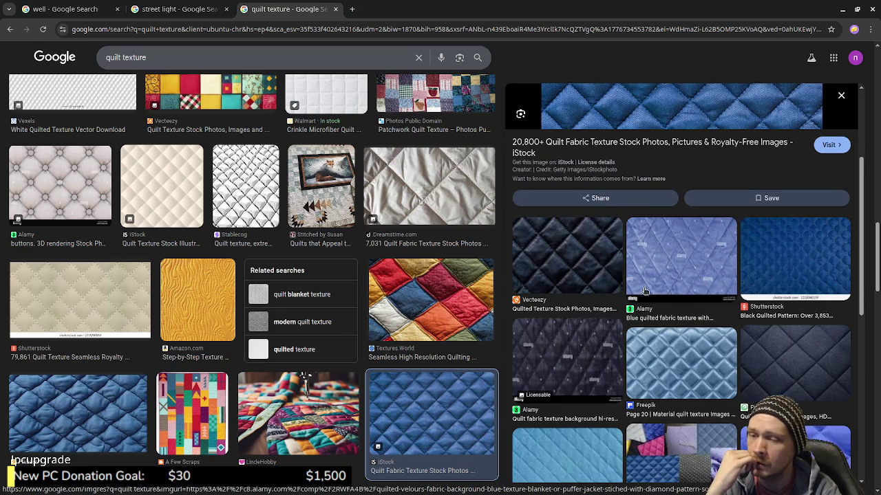
pyautogui.scroll(-3, 644, 291)
pyautogui.scroll(5, 642, 289)
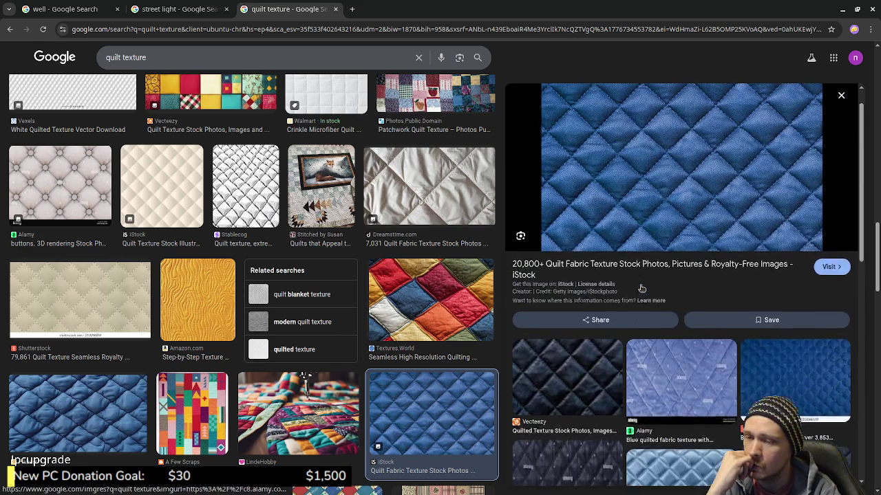
pyautogui.scroll(1, 642, 288)
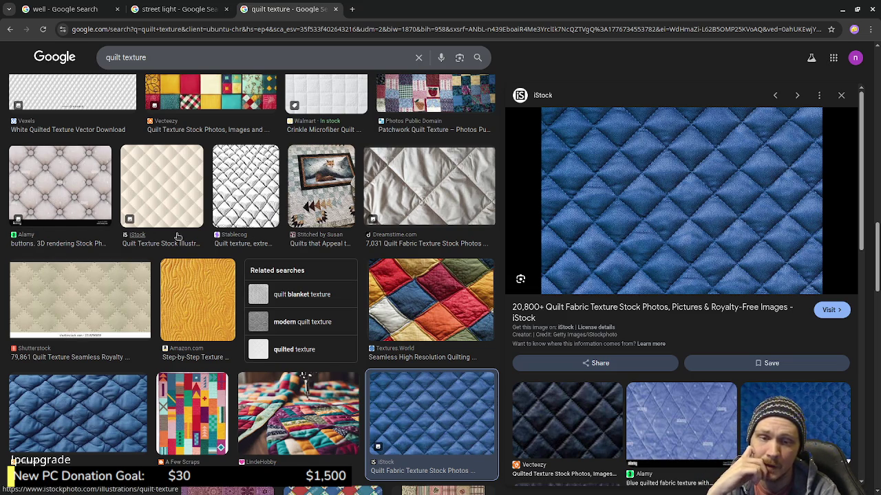
pyautogui.click(175, 9)
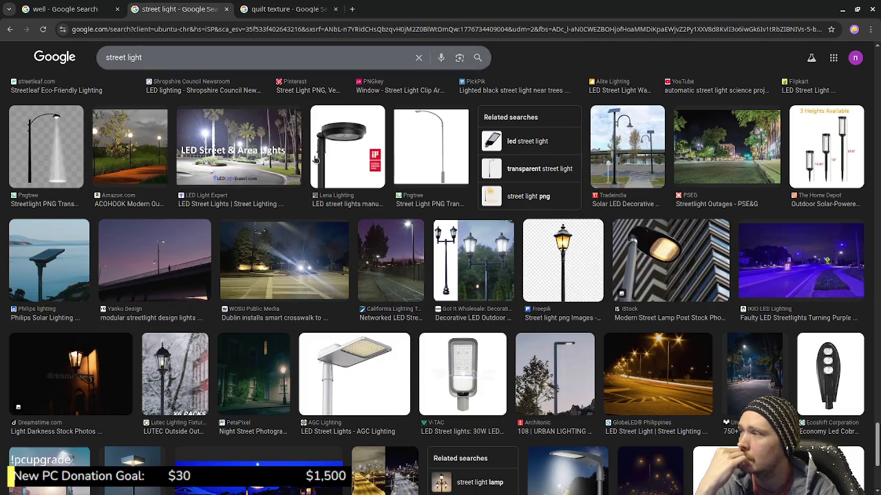
pyautogui.scroll(-3, 446, 227)
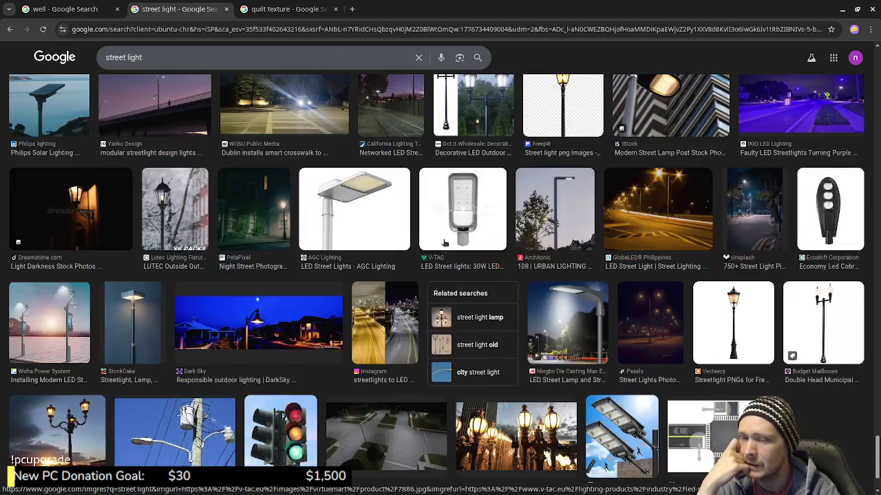
pyautogui.scroll(-2, 444, 243)
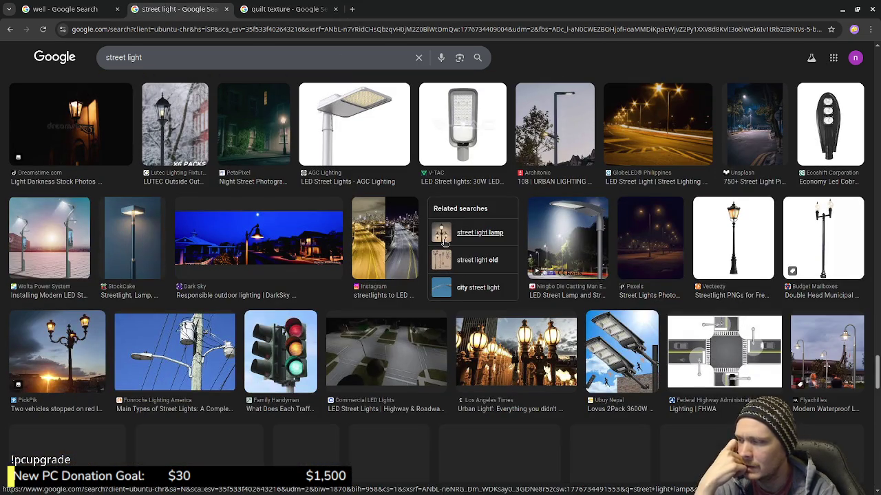
pyautogui.scroll(-2, 444, 243)
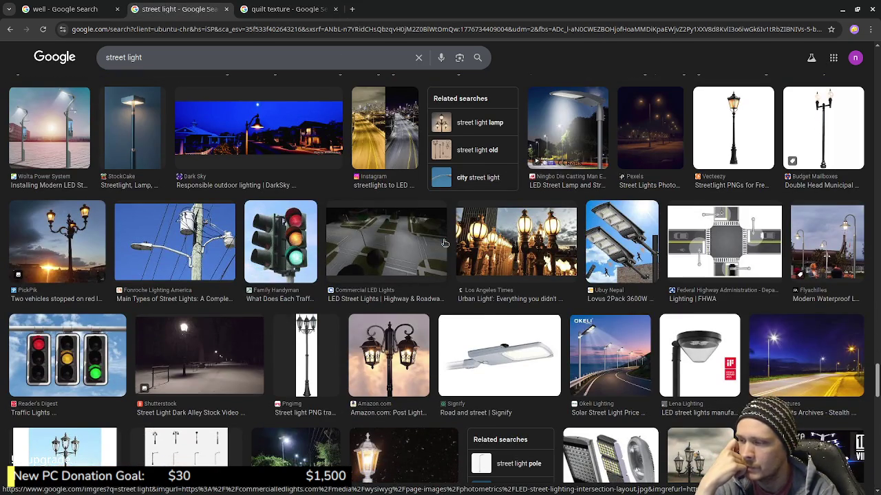
pyautogui.scroll(-2, 444, 243)
pyautogui.scroll(-3, 444, 243)
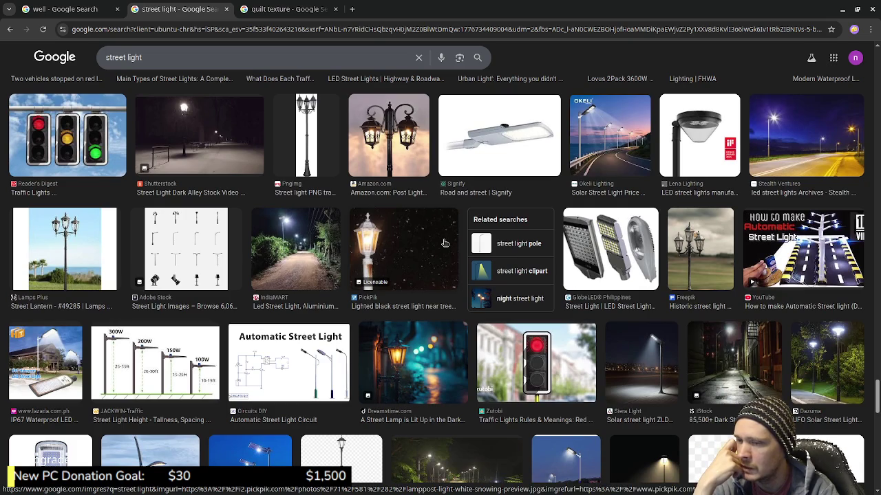
pyautogui.scroll(-1, 445, 243)
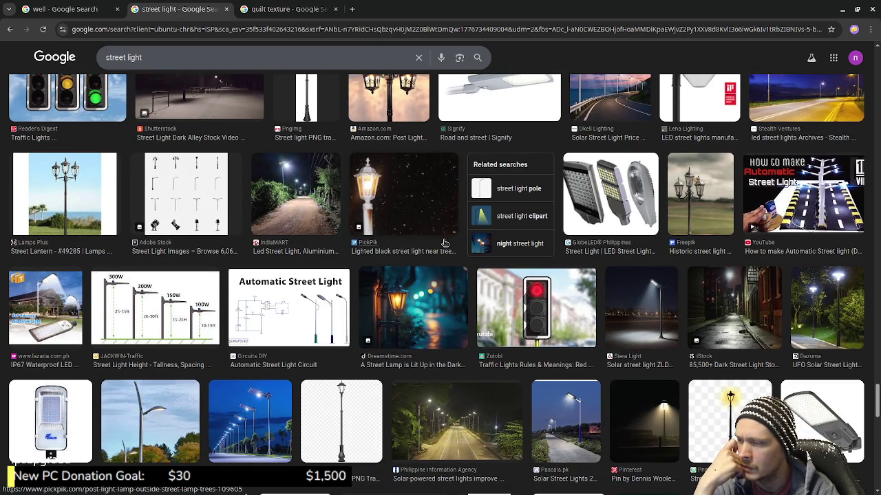
pyautogui.click(422, 314)
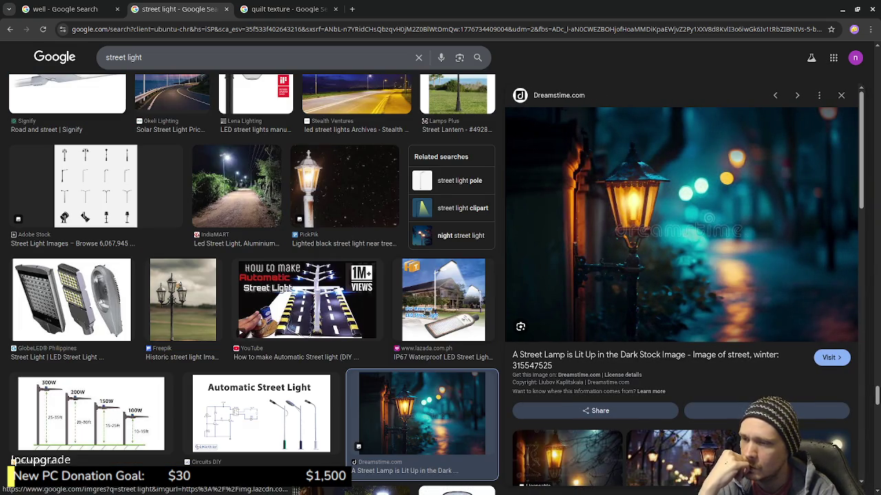
pyautogui.scroll(-3, 630, 294)
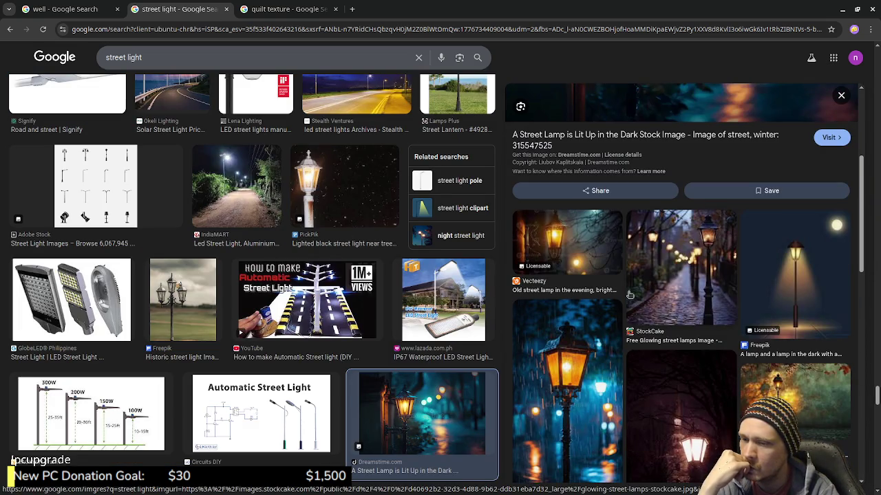
pyautogui.scroll(-1, 629, 294)
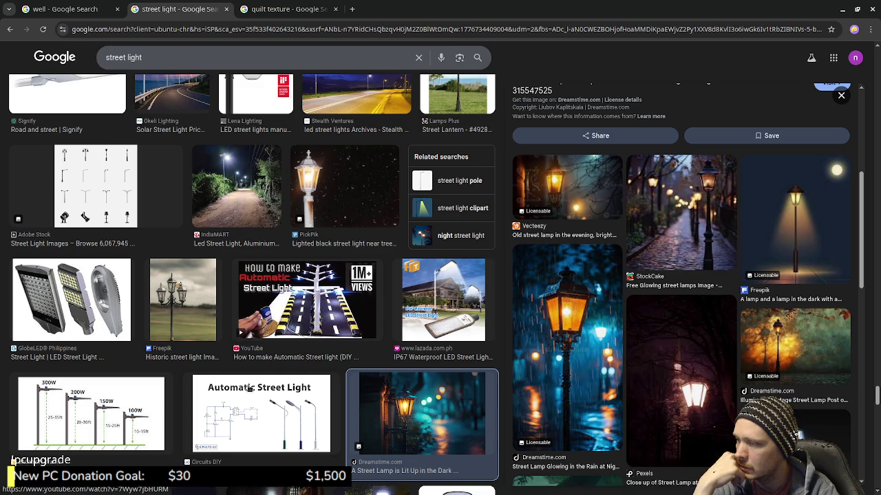
pyautogui.scroll(-2, 369, 273)
pyautogui.scroll(-2, 369, 273)
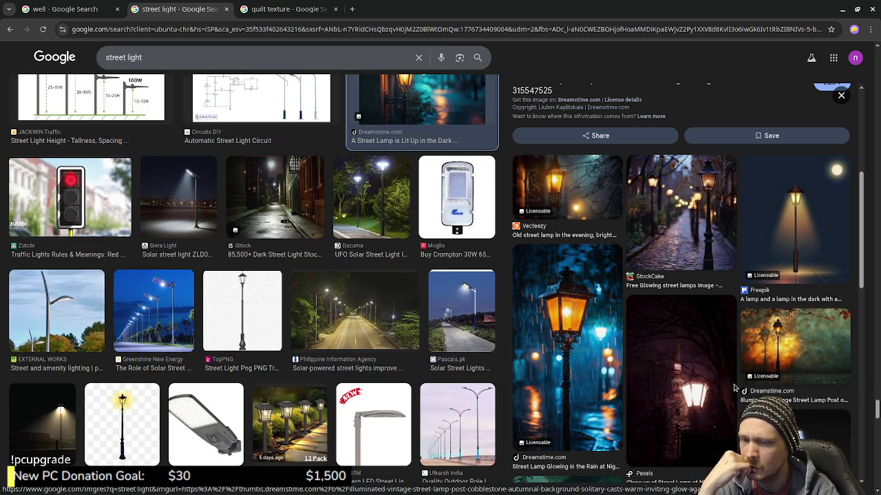
pyautogui.scroll(-2, 313, 351)
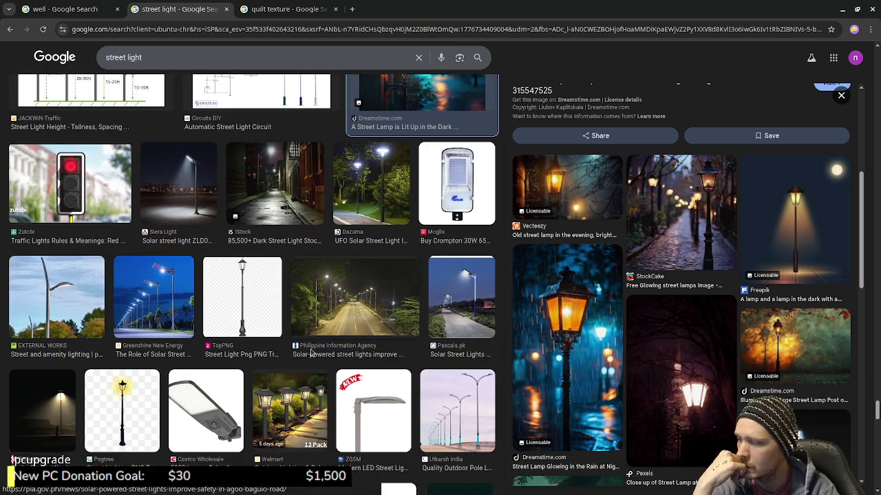
pyautogui.scroll(-2, 313, 351)
pyautogui.scroll(-1, 317, 348)
pyautogui.scroll(-1, 320, 342)
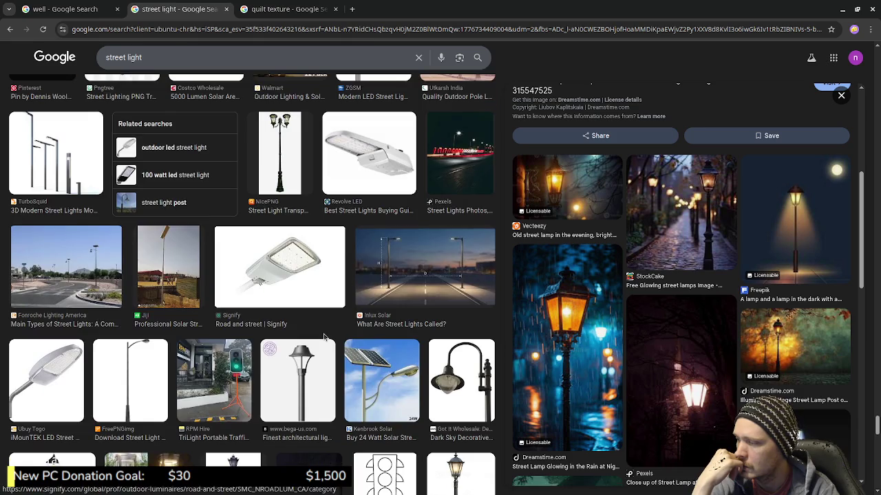
pyautogui.scroll(-1, 324, 336)
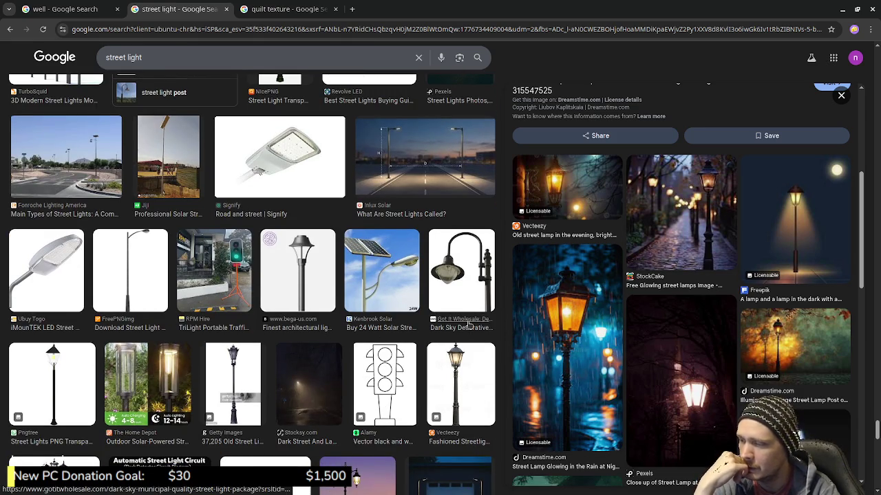
pyautogui.scroll(-1, 469, 326)
pyautogui.scroll(-1, 468, 326)
pyautogui.scroll(-1, 468, 323)
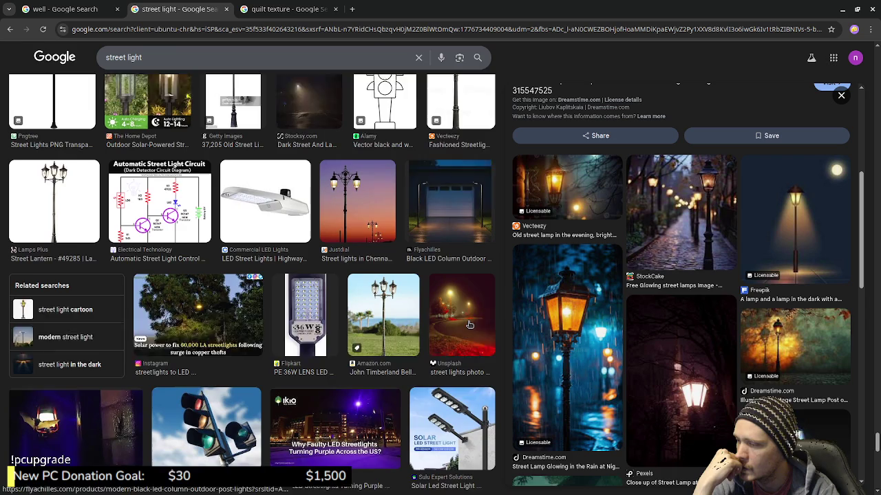
pyautogui.scroll(-1, 469, 320)
pyautogui.scroll(-1, 469, 320)
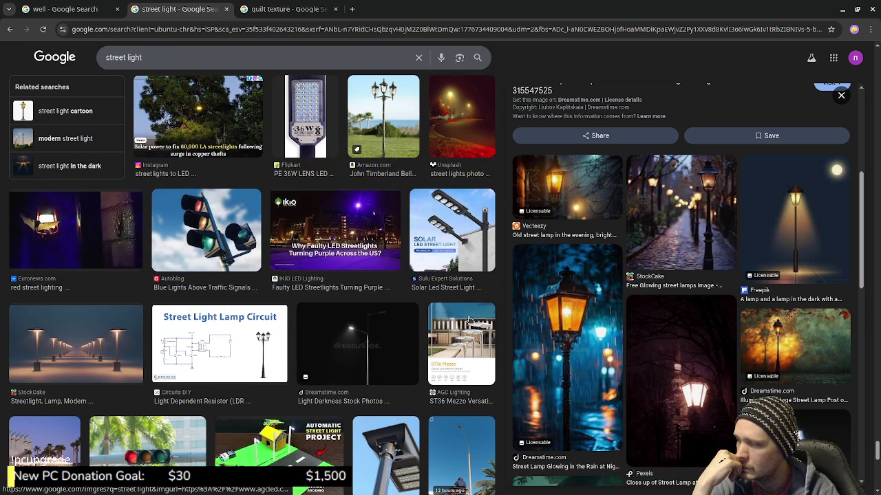
pyautogui.scroll(-1, 468, 320)
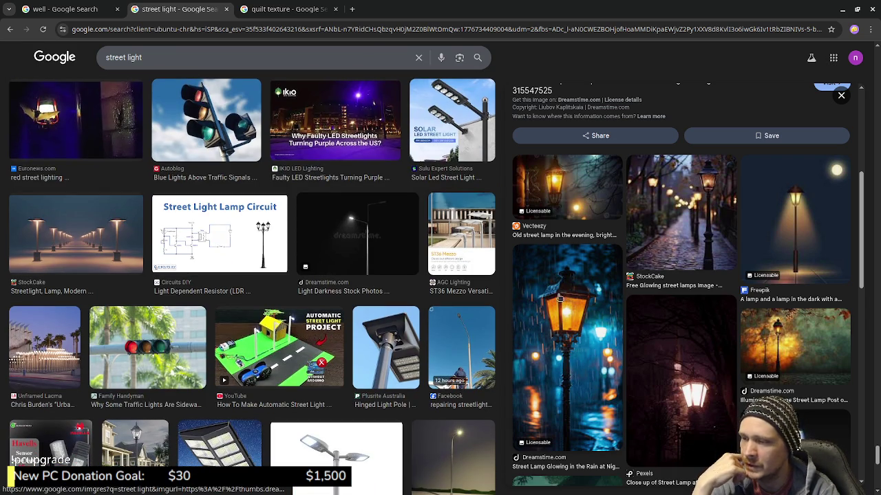
pyautogui.scroll(-1, 413, 364)
pyautogui.scroll(-1, 399, 366)
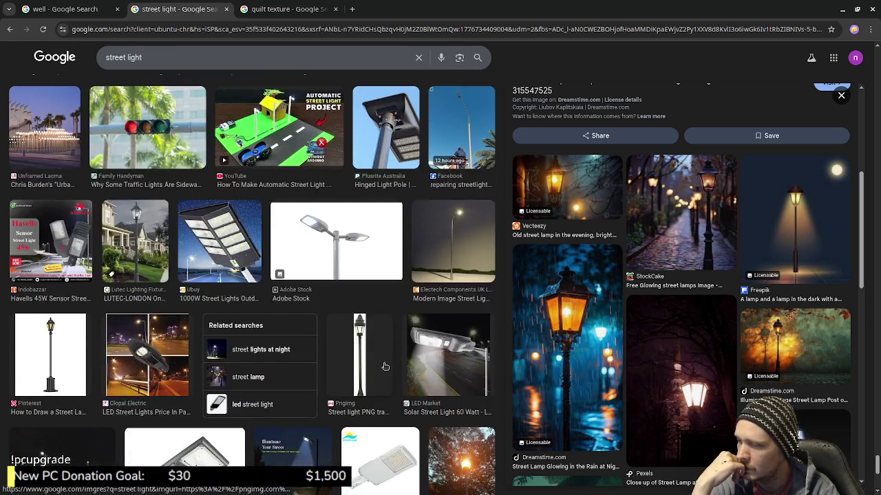
pyautogui.scroll(-1, 385, 367)
pyautogui.scroll(-1, 386, 366)
pyautogui.scroll(-1, 386, 367)
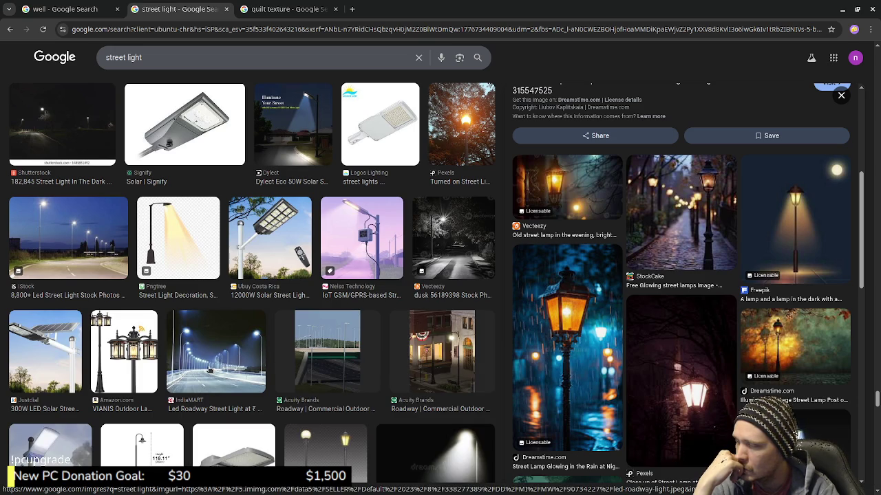
# - Preview Amazon's VIANIS triple-head lamp post and browse further down the street light results
pyautogui.click(146, 391)
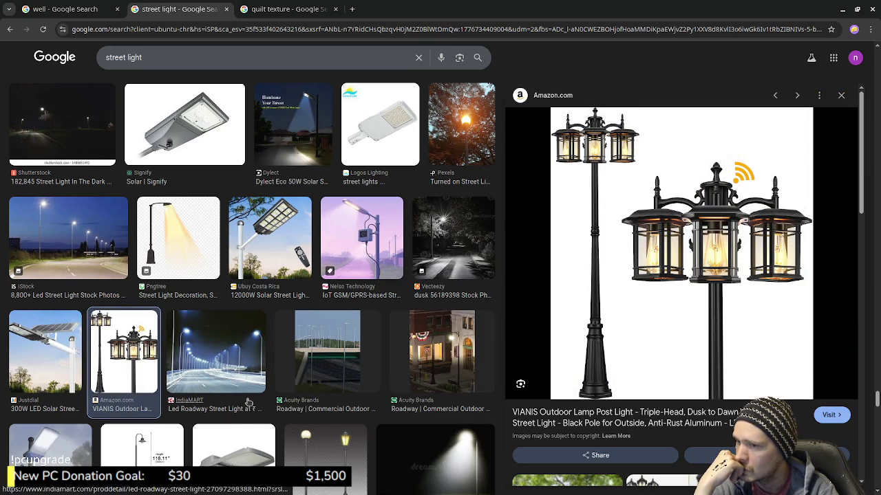
pyautogui.scroll(-3, 285, 368)
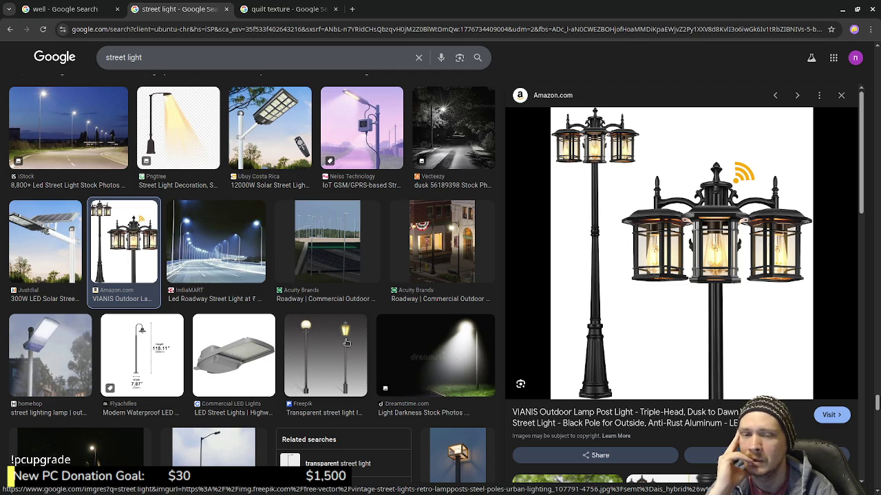
pyautogui.scroll(-3, 361, 312)
pyautogui.scroll(-3, 365, 306)
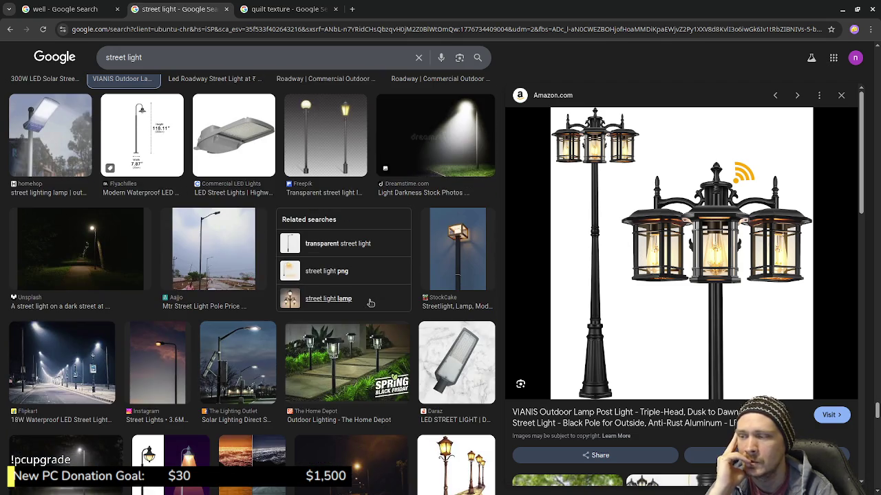
pyautogui.scroll(-3, 370, 303)
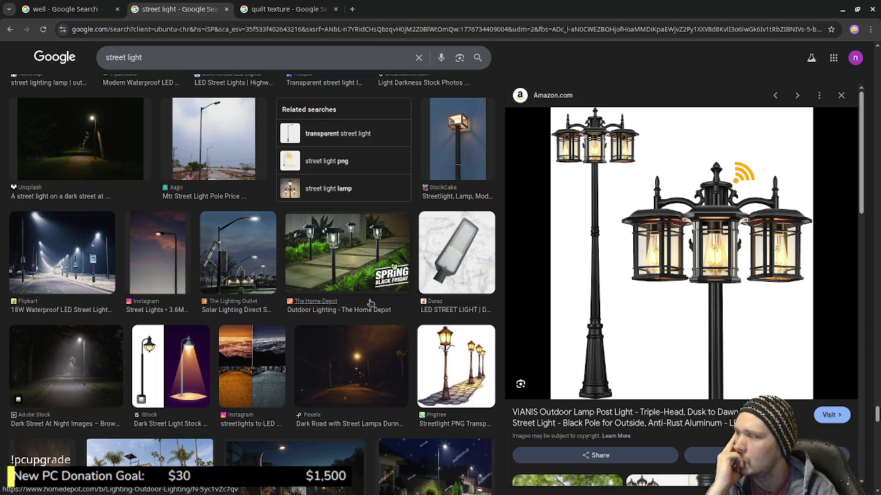
pyautogui.scroll(-3, 370, 303)
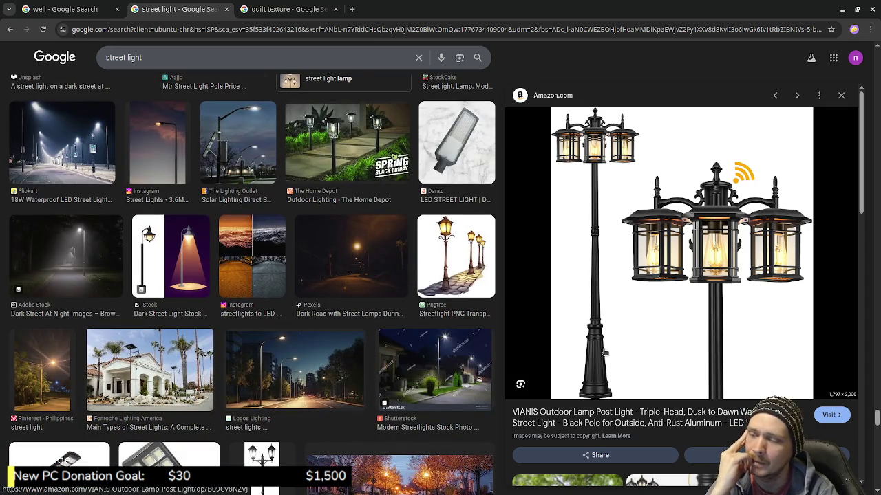
pyautogui.scroll(-3, 445, 342)
pyautogui.scroll(-2, 444, 341)
pyautogui.scroll(-2, 445, 342)
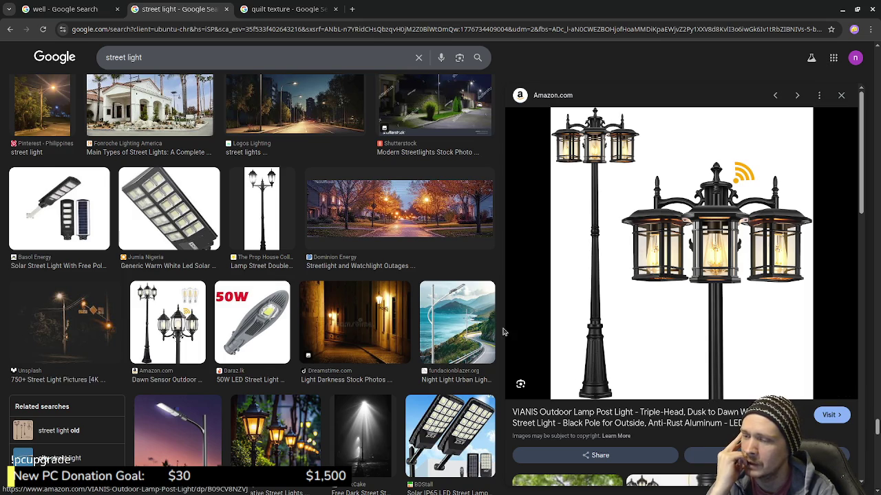
pyautogui.scroll(-4, 494, 342)
pyautogui.scroll(-2, 494, 342)
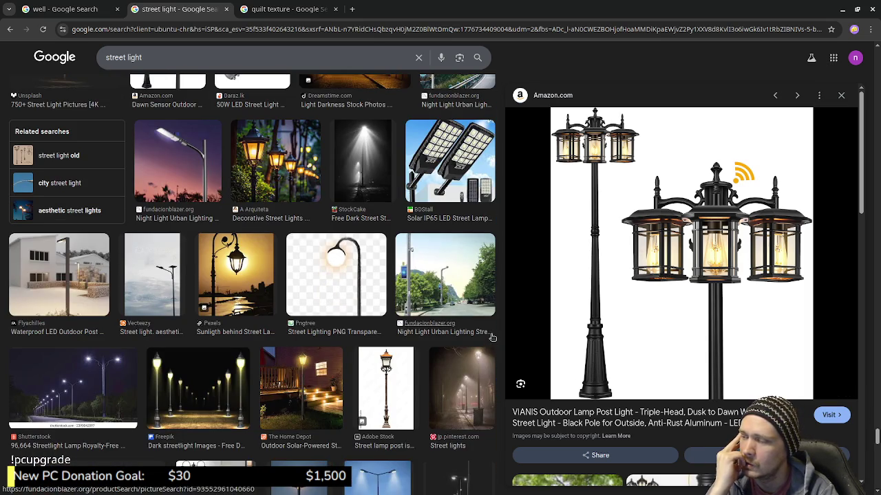
pyautogui.scroll(-4, 493, 337)
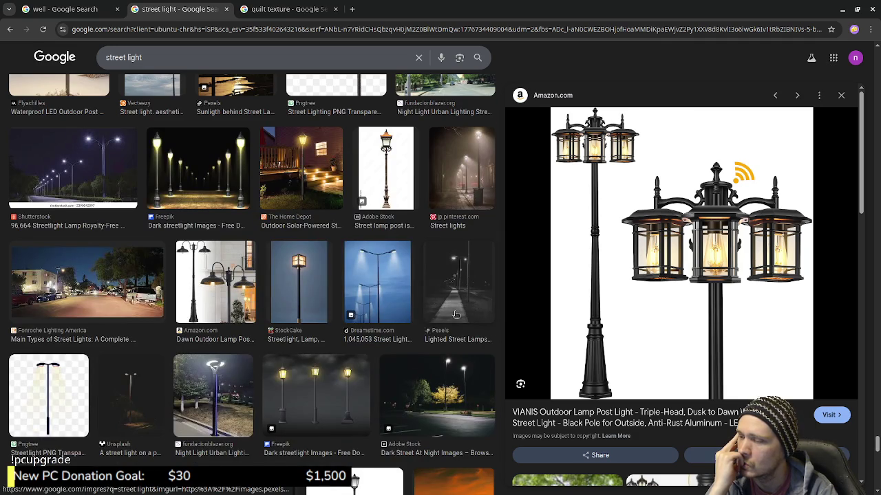
pyautogui.scroll(-2, 455, 315)
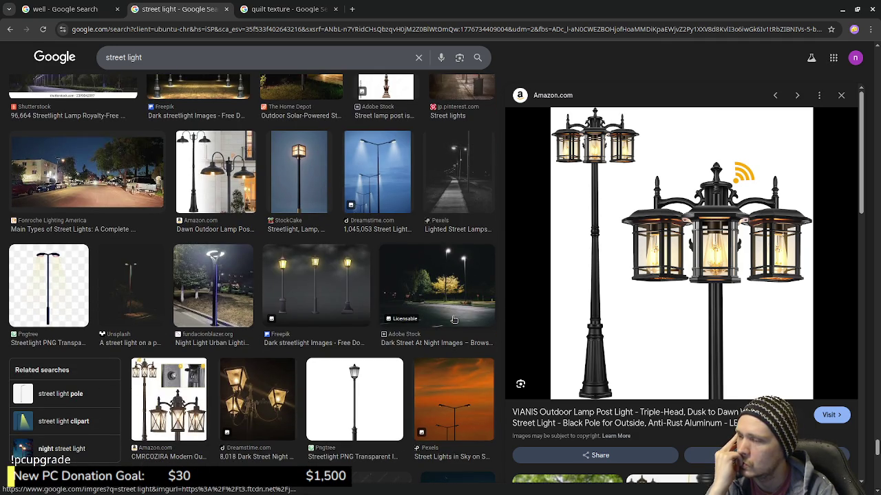
pyautogui.scroll(-1, 454, 319)
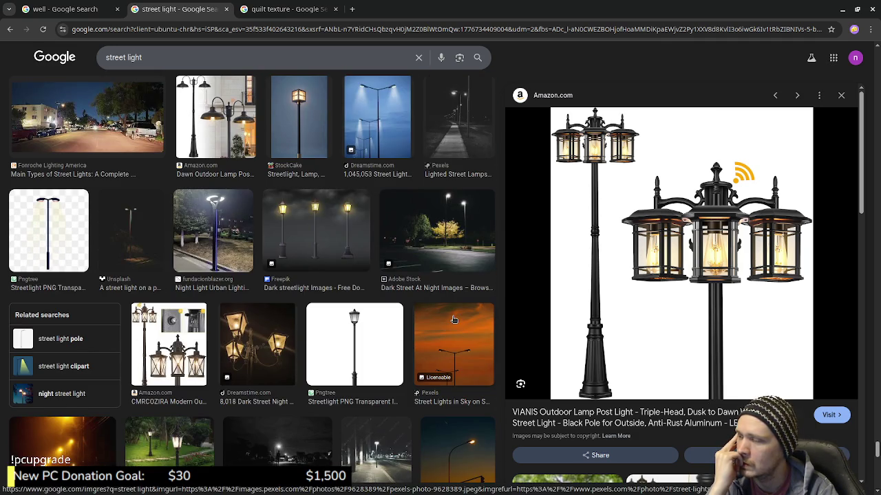
pyautogui.scroll(-1, 454, 319)
pyautogui.scroll(-2, 454, 319)
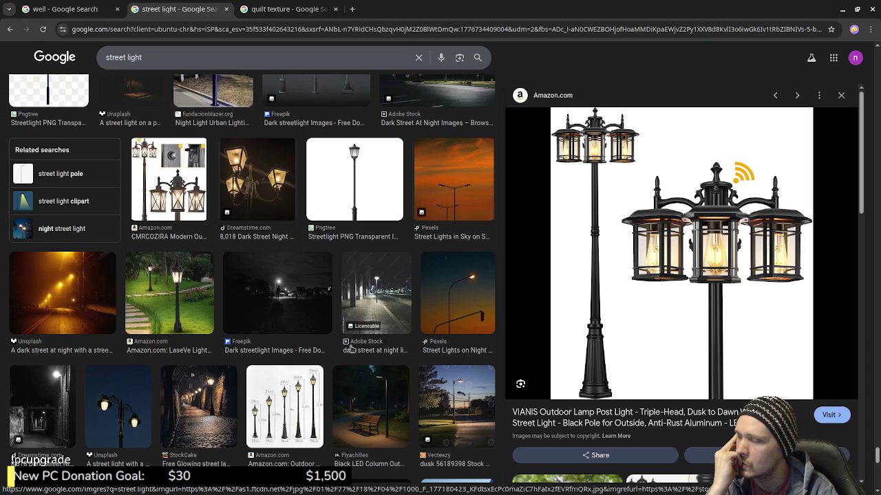
pyautogui.scroll(-1, 151, 416)
pyautogui.scroll(-2, 151, 416)
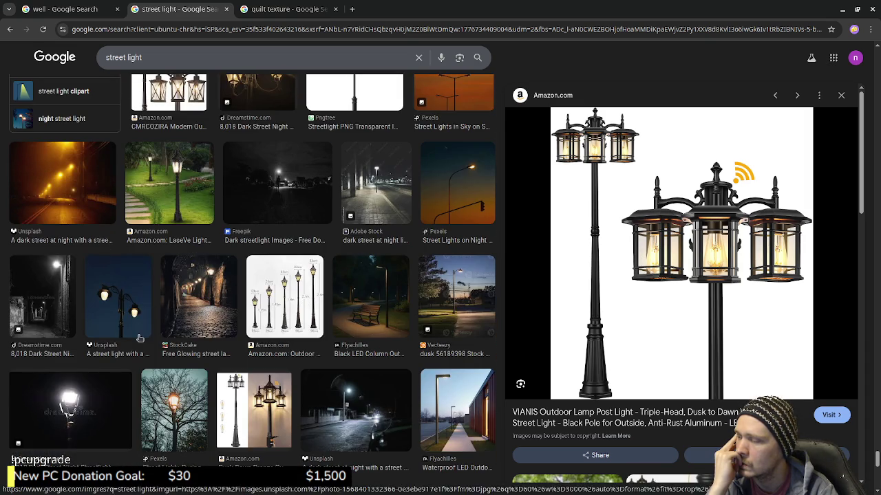
# - Return to the quilt texture results and preview the Adobe Stock patchwork quilt sewing image
pyautogui.click(285, 9)
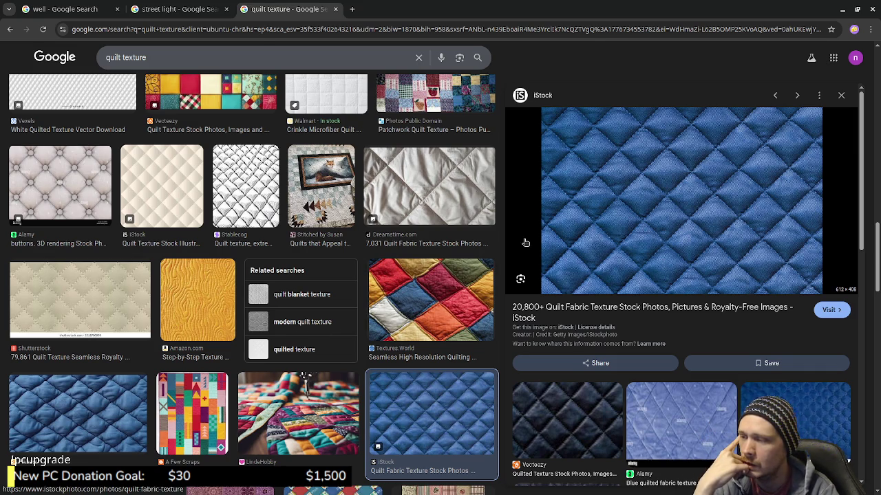
pyautogui.scroll(-3, 566, 301)
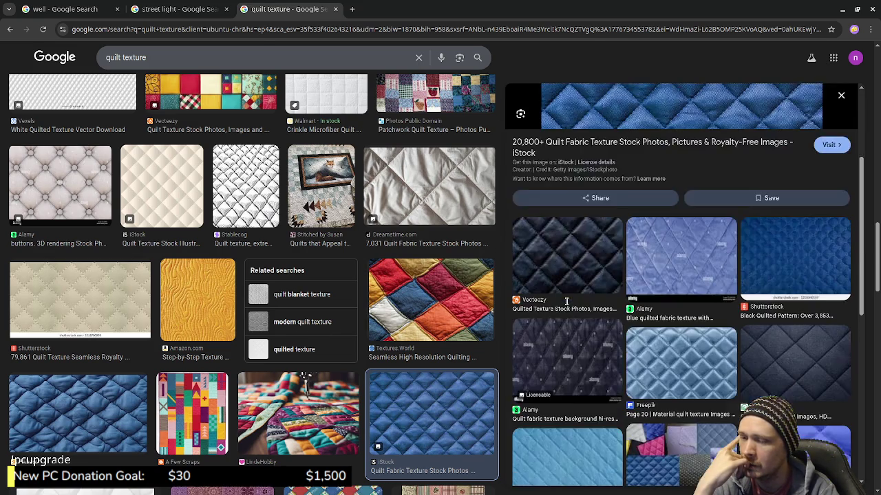
pyautogui.scroll(-2, 566, 300)
pyautogui.scroll(-2, 566, 301)
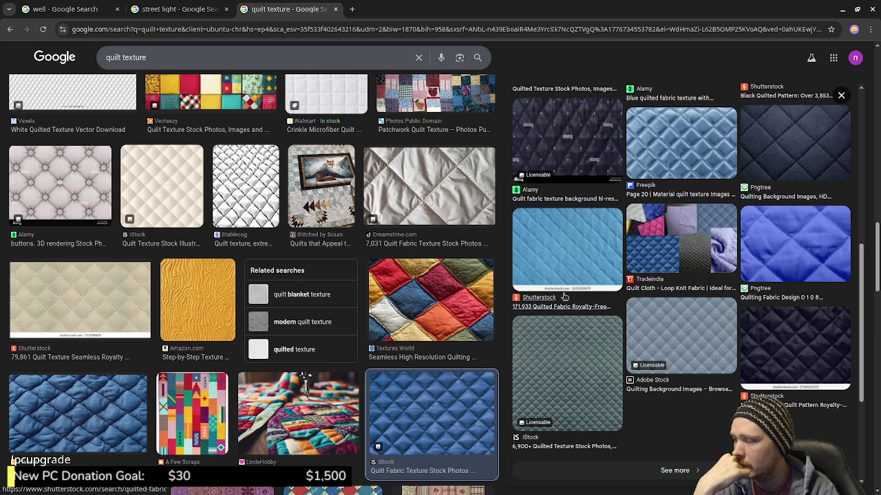
pyautogui.scroll(-3, 564, 295)
pyautogui.scroll(-2, 392, 298)
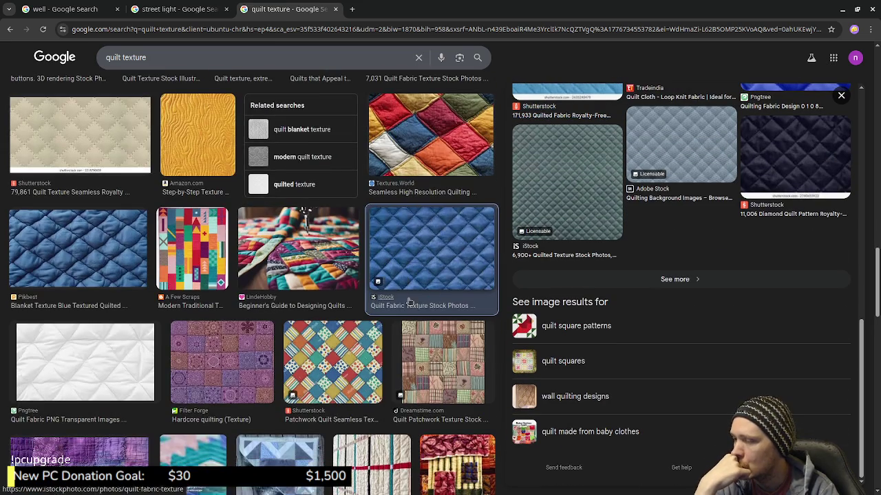
pyautogui.scroll(-2, 392, 298)
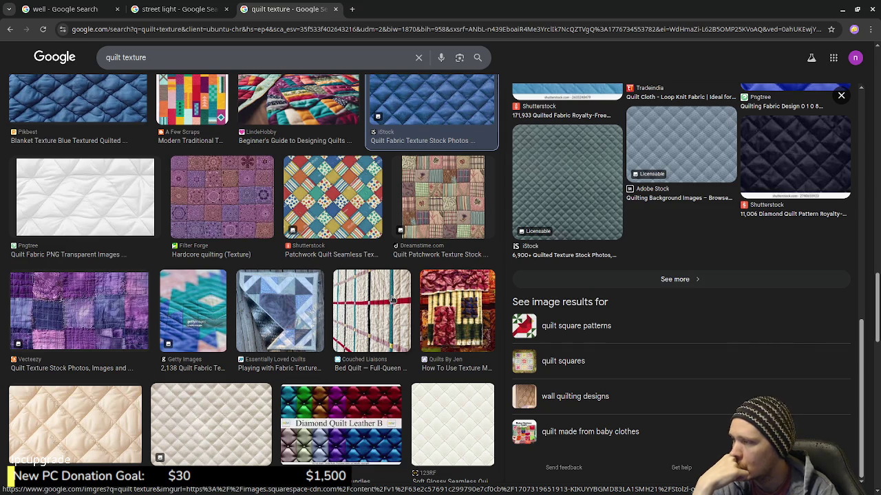
pyautogui.scroll(-2, 392, 298)
pyautogui.scroll(-2, 392, 298)
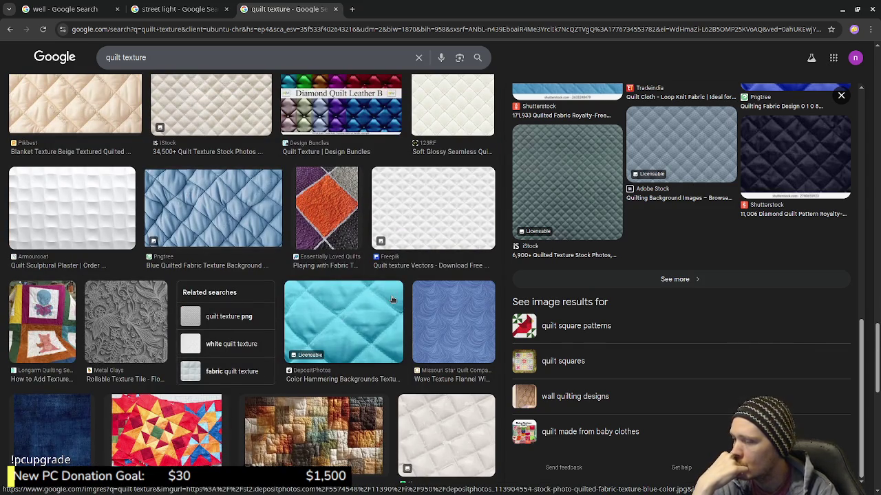
pyautogui.scroll(-2, 392, 299)
pyautogui.scroll(-2, 392, 300)
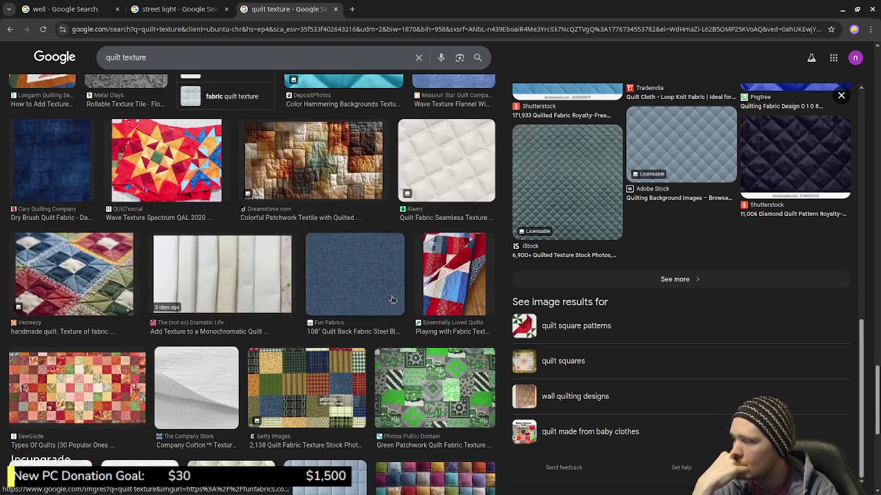
pyautogui.scroll(-2, 392, 299)
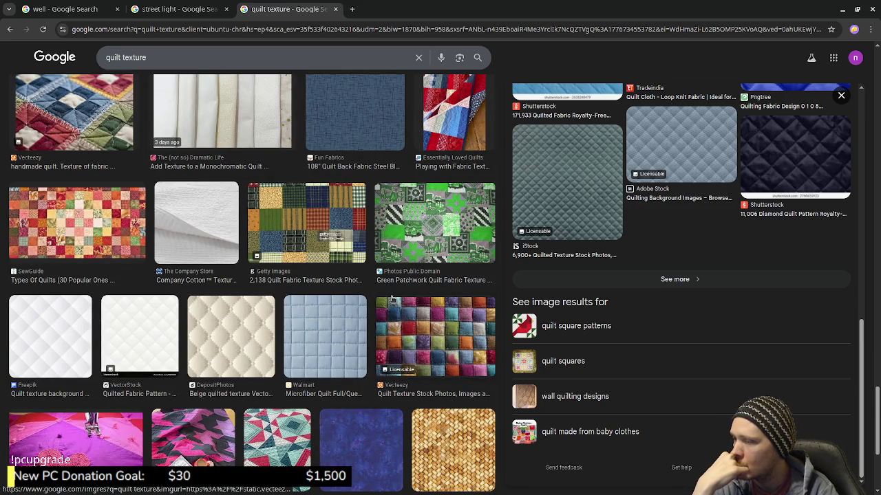
pyautogui.scroll(-2, 392, 300)
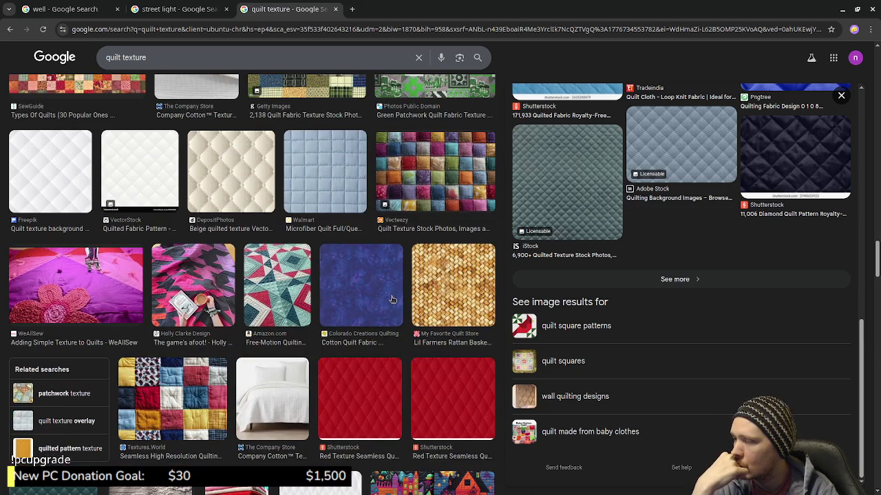
pyautogui.scroll(-3, 391, 300)
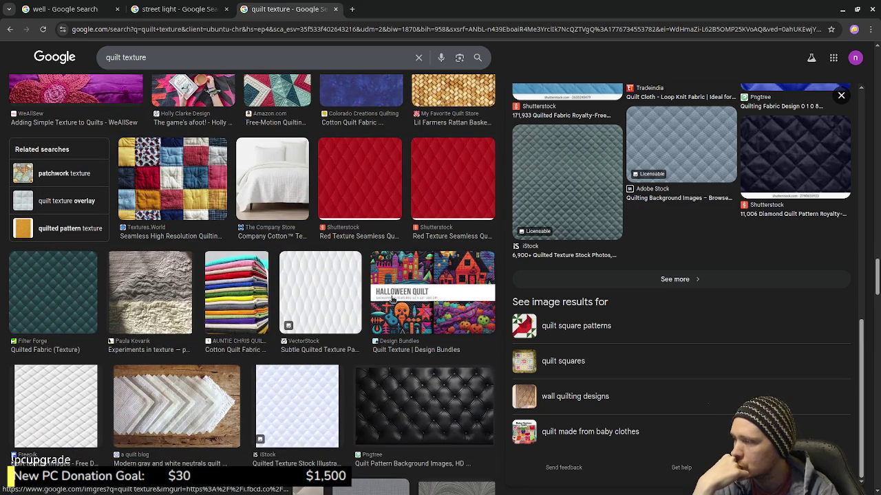
pyautogui.scroll(-2, 393, 299)
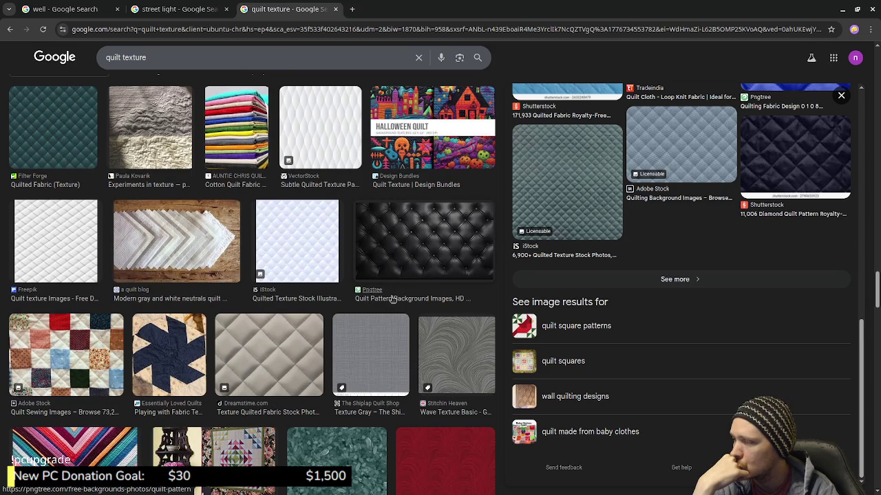
pyautogui.click(63, 374)
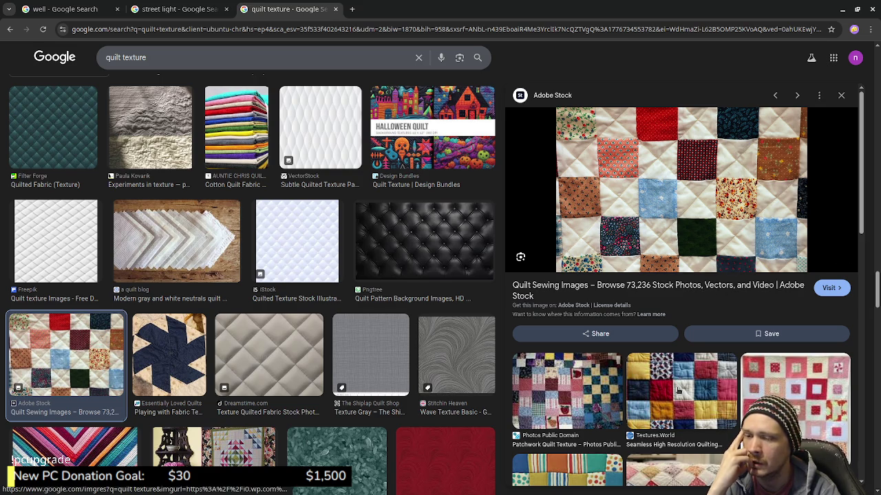
# - Preview the Facebook scrap patchwork quilt with a light-blue border
pyautogui.scroll(-2, 678, 390)
pyautogui.scroll(-2, 675, 388)
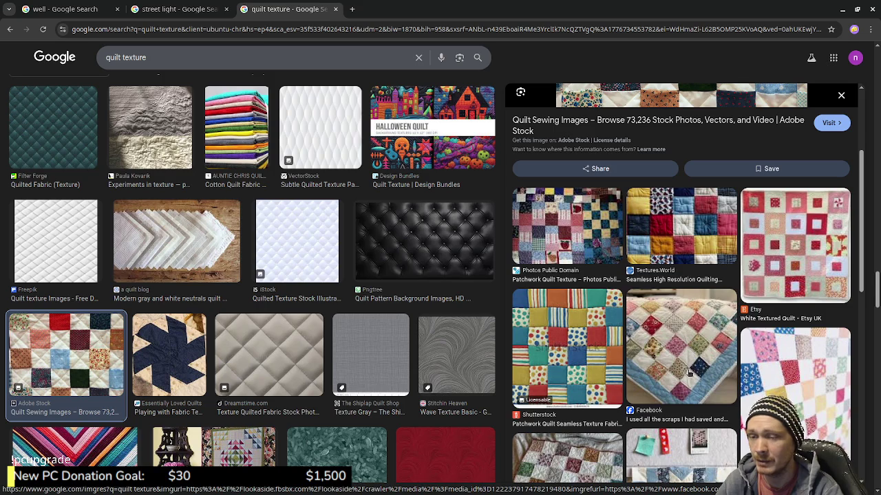
pyautogui.click(694, 371)
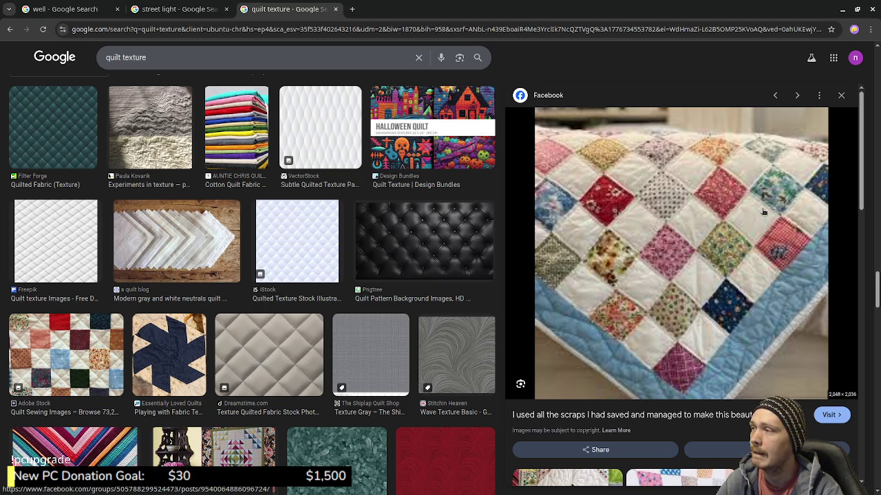
# - Minimize Chrome and Godot, and close VS Code and Obsidian
pyautogui.click(843, 9)
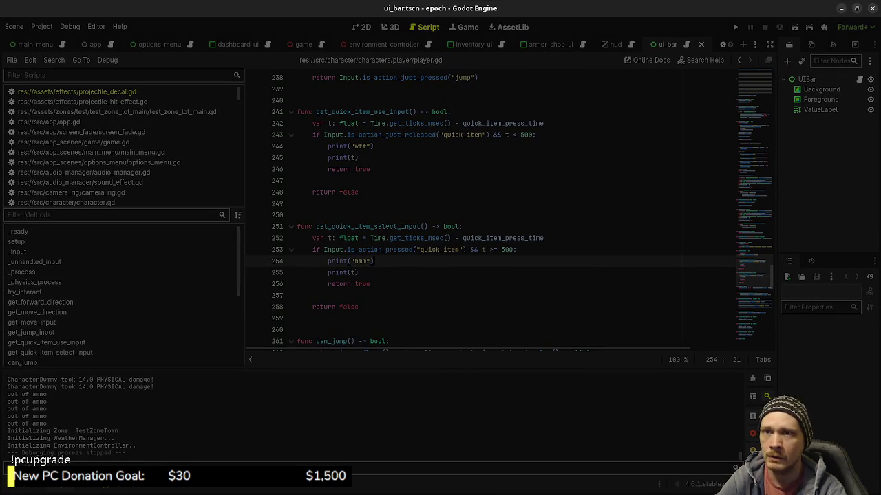
pyautogui.hotkey('alt', 'Tab')
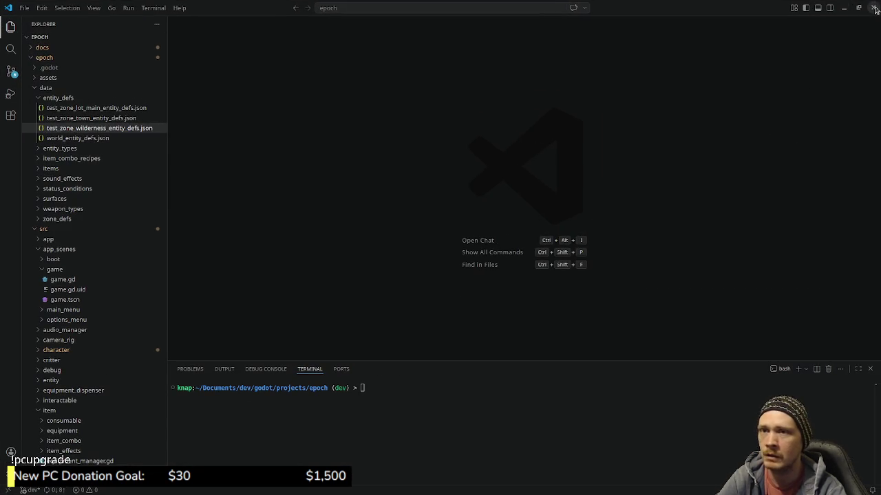
pyautogui.click(872, 7)
pyautogui.click(872, 7)
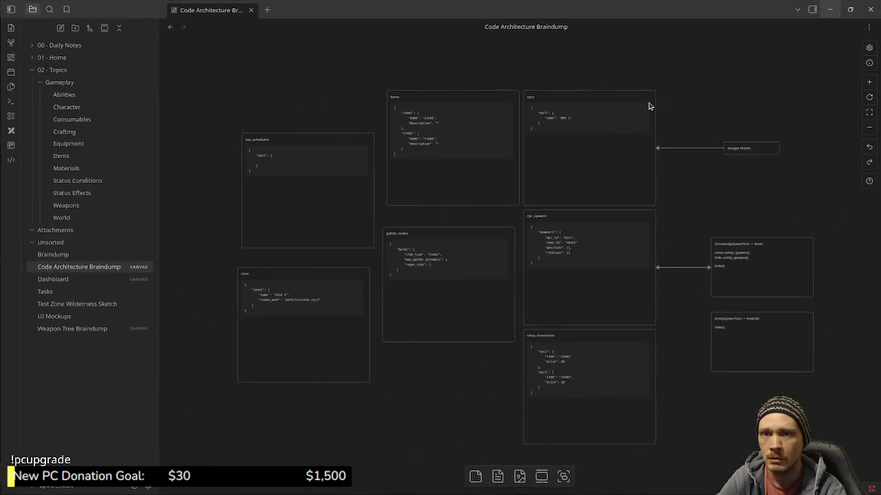
pyautogui.click(870, 10)
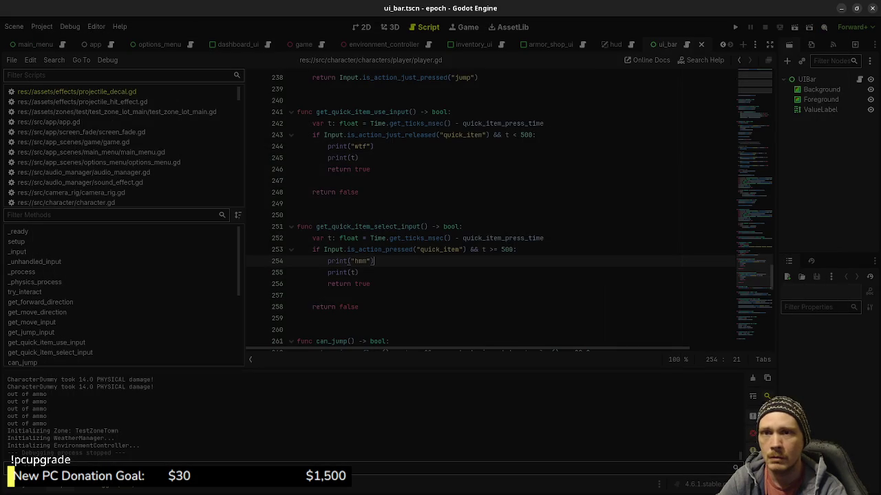
pyautogui.click(841, 8)
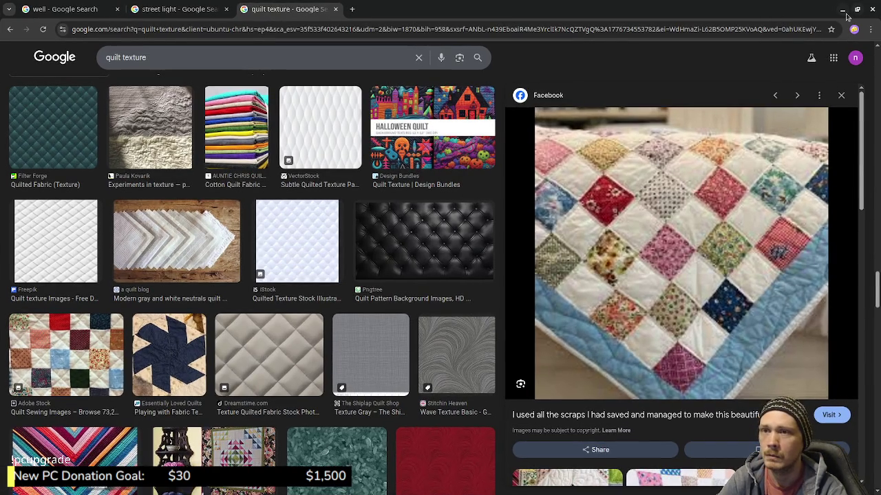
pyautogui.click(845, 12)
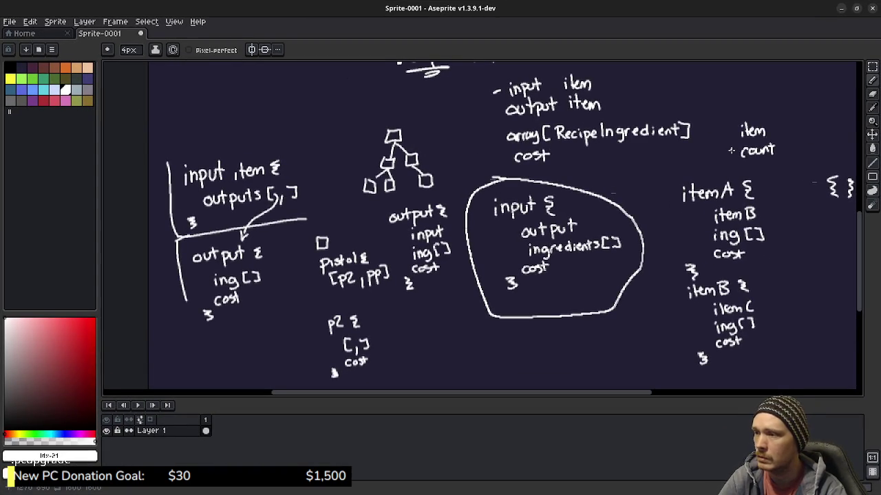
# - Zoom and pan across the Aseprite recipe sketch, then select the whole canvas and clear the selection
pyautogui.scroll(-1, 561, 277)
pyautogui.moveTo(681, 241); pyautogui.dragTo(623, 217, button='middle')
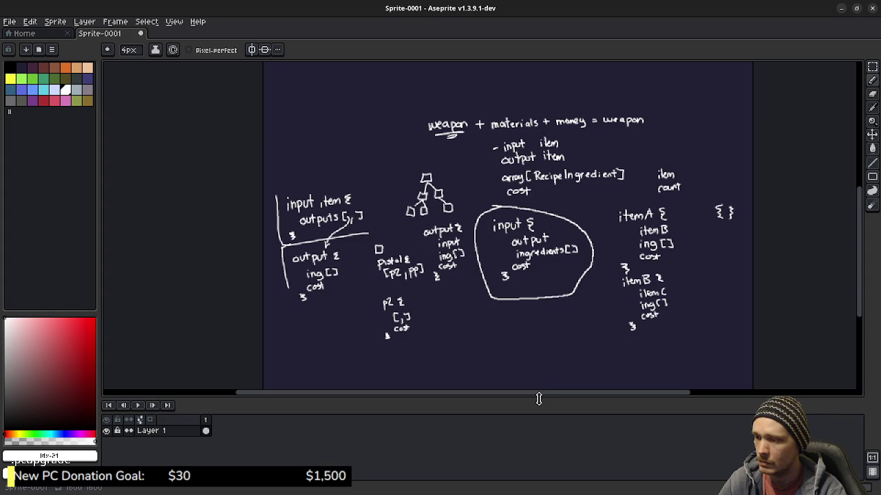
pyautogui.moveTo(538, 400); pyautogui.dragTo(565, 465)
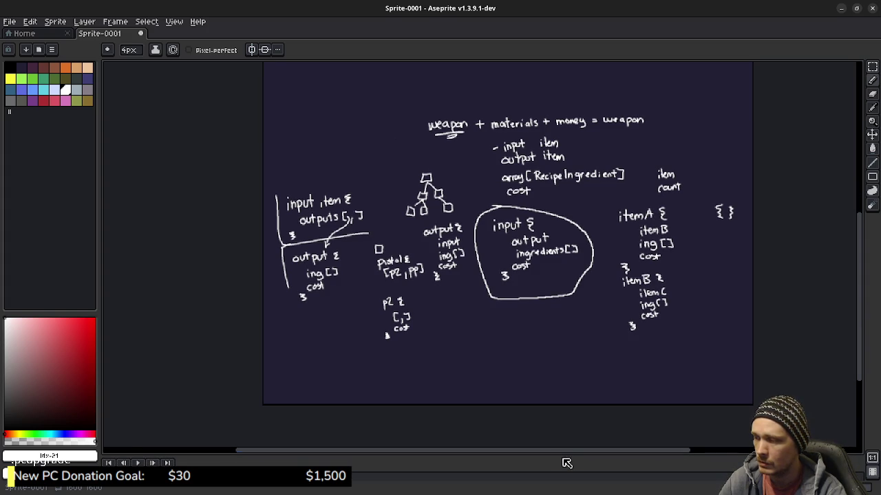
pyautogui.scroll(1, 608, 286)
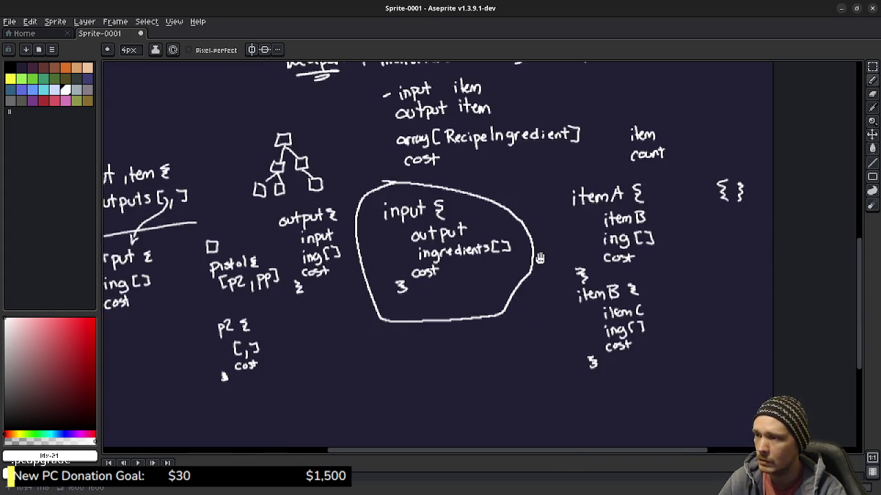
pyautogui.moveTo(542, 259); pyautogui.dragTo(617, 291, button='middle')
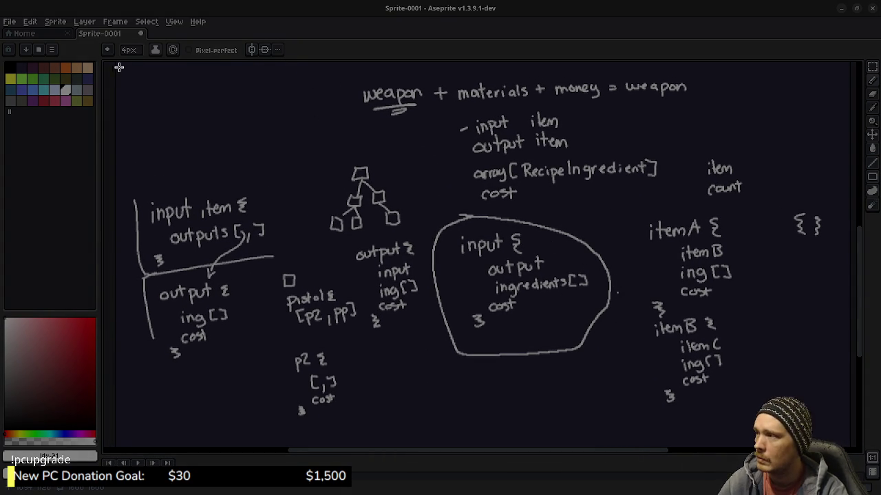
pyautogui.moveTo(118, 67); pyautogui.dragTo(838, 430)
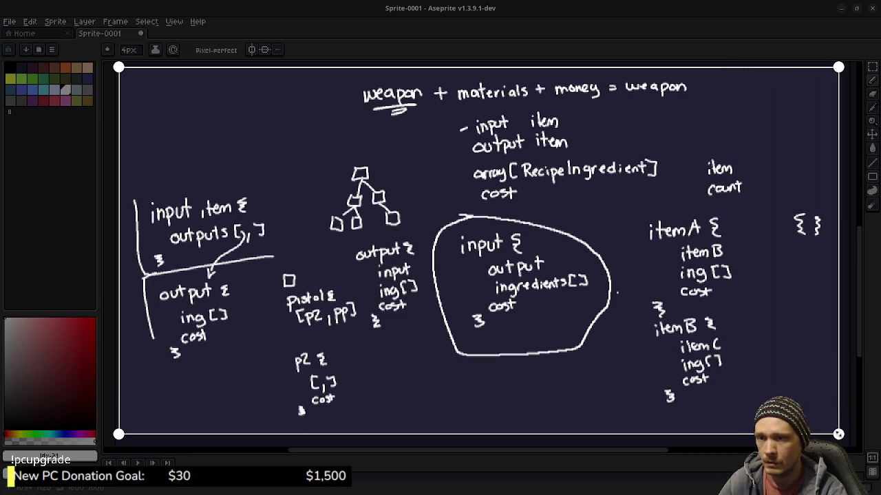
pyautogui.press('Return')
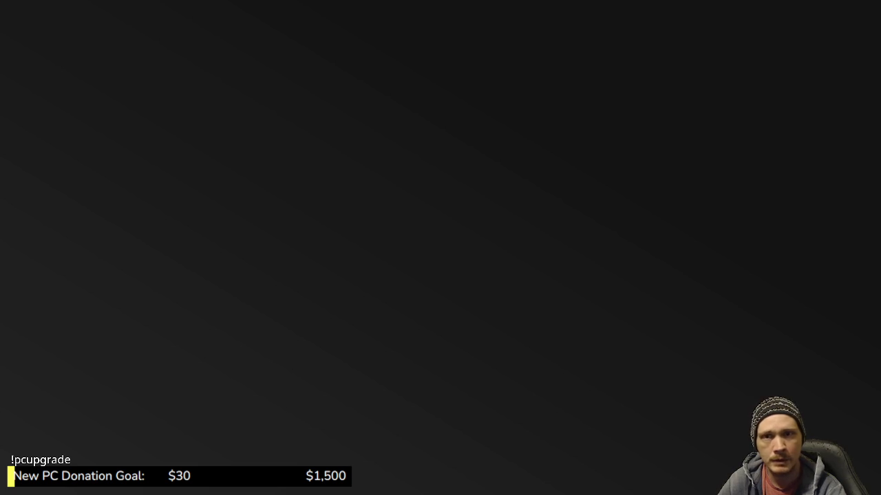
# - Bring Chrome back and open a new Google Images tab for 'stylized rocking chair'
pyautogui.hotkey('alt', 'Tab')
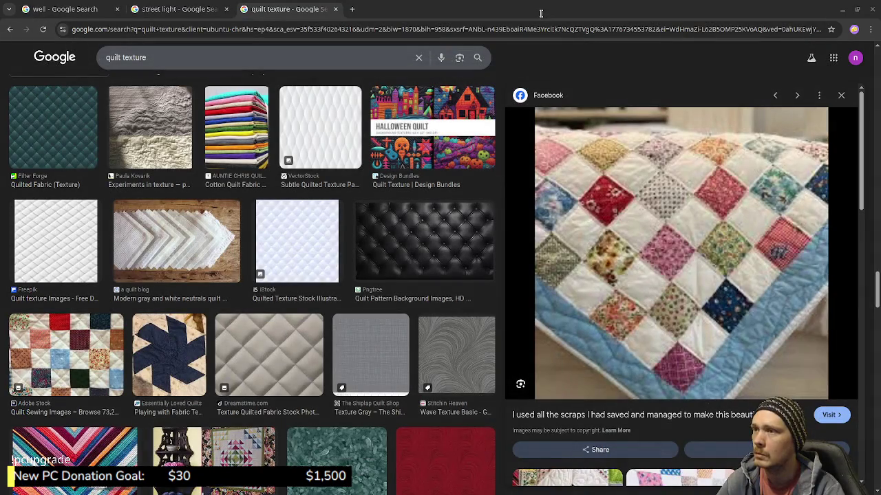
pyautogui.moveTo(541, 13); pyautogui.dragTo(516, 9)
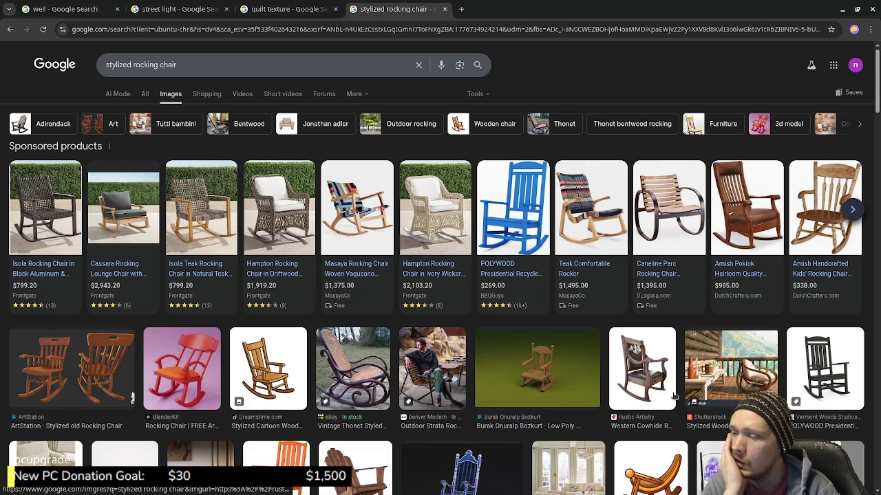
pyautogui.scroll(-3, 658, 365)
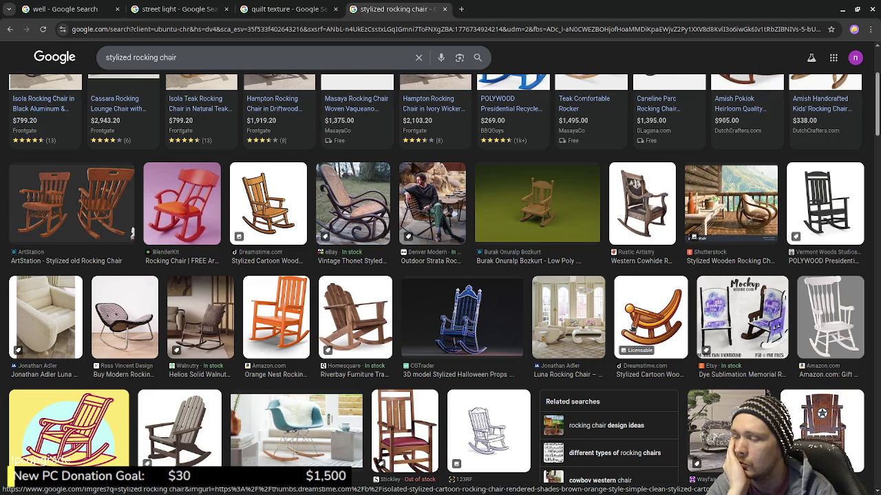
pyautogui.scroll(-2, 636, 331)
pyautogui.scroll(-1, 636, 331)
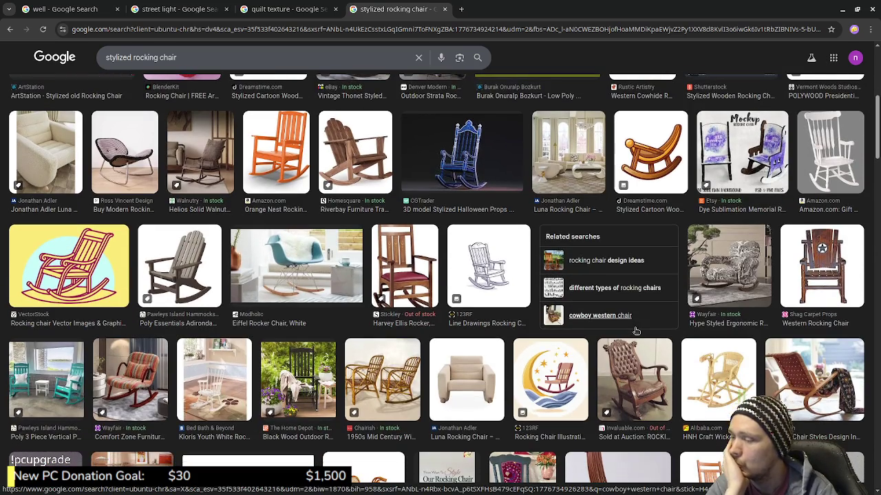
pyautogui.scroll(-2, 635, 331)
pyautogui.scroll(-1, 636, 331)
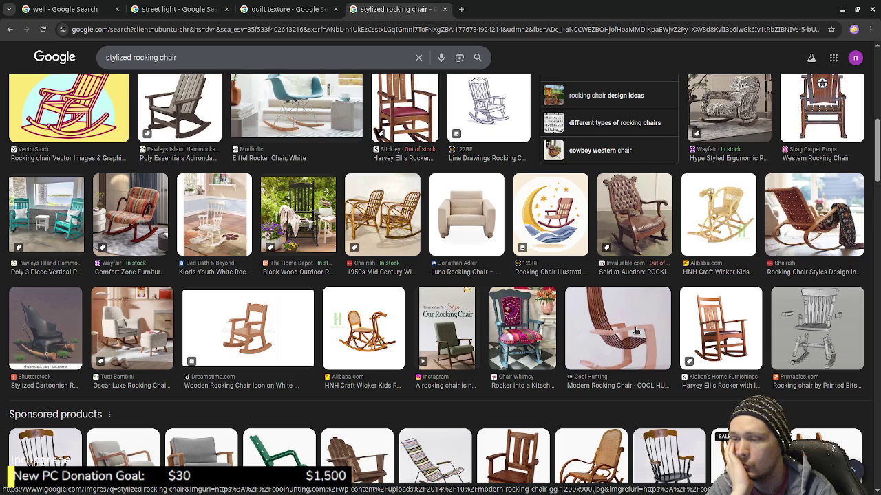
pyautogui.scroll(-2, 635, 331)
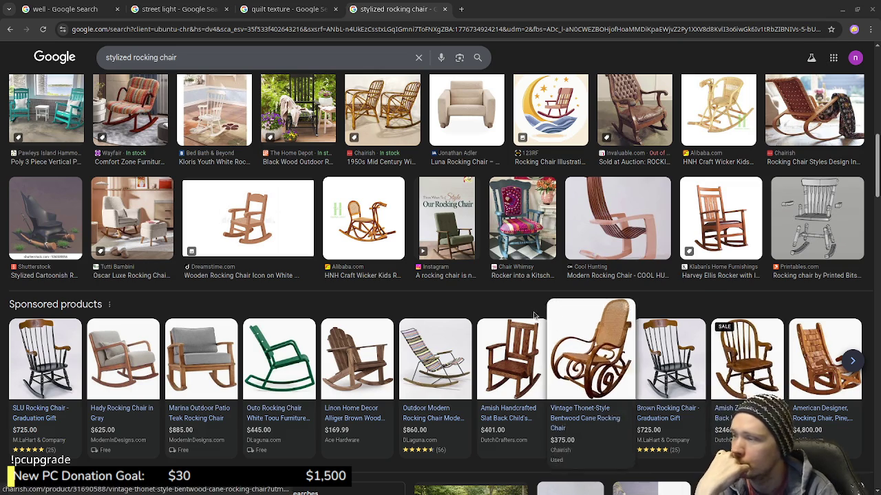
pyautogui.scroll(-2, 527, 311)
pyautogui.scroll(-3, 527, 311)
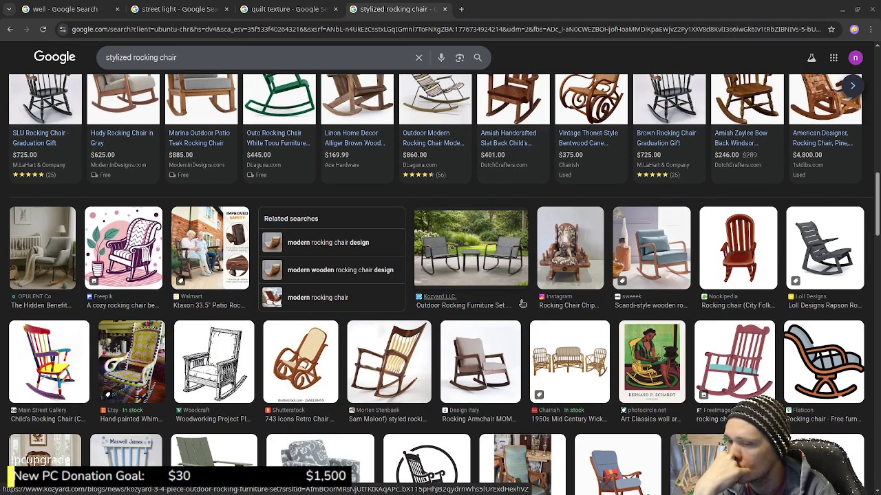
pyautogui.scroll(-1, 522, 304)
pyautogui.scroll(-1, 522, 304)
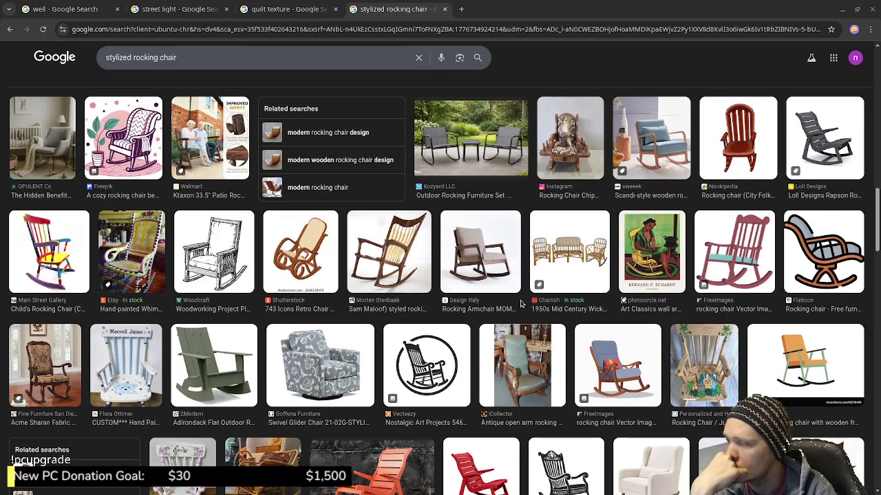
pyautogui.scroll(-1, 522, 304)
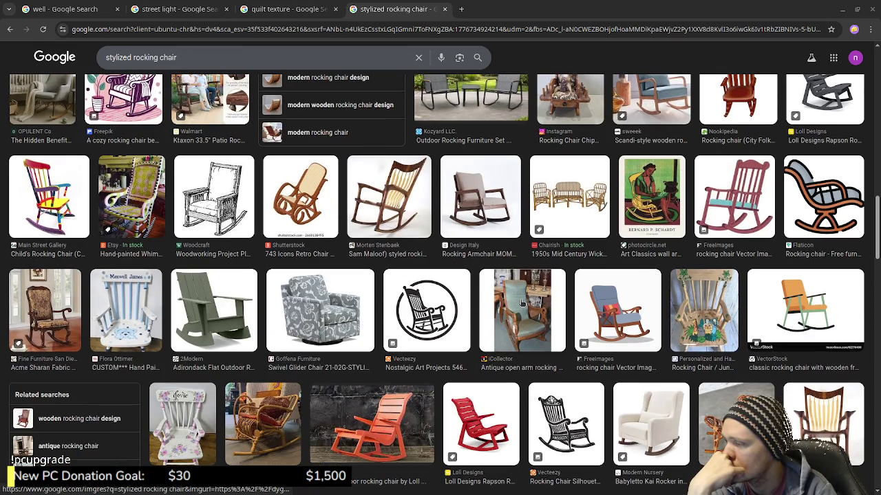
pyautogui.scroll(-1, 522, 304)
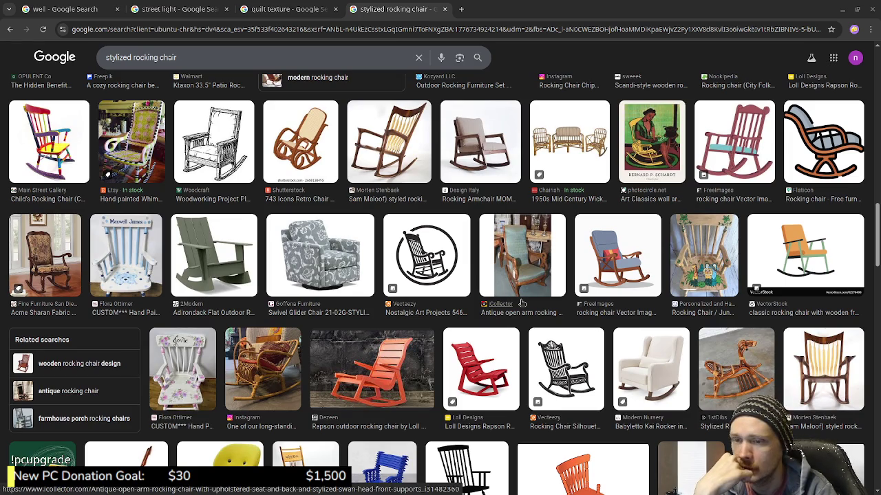
pyautogui.scroll(-2, 521, 304)
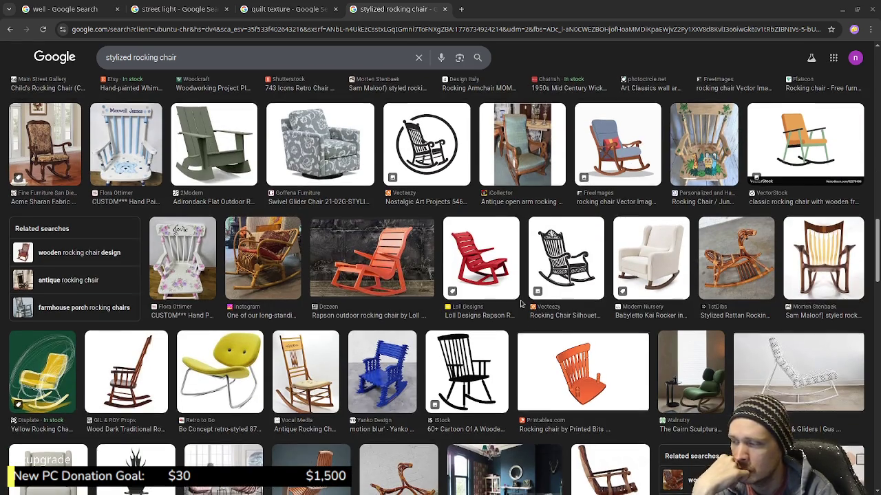
pyautogui.scroll(-2, 521, 303)
pyautogui.scroll(-1, 522, 303)
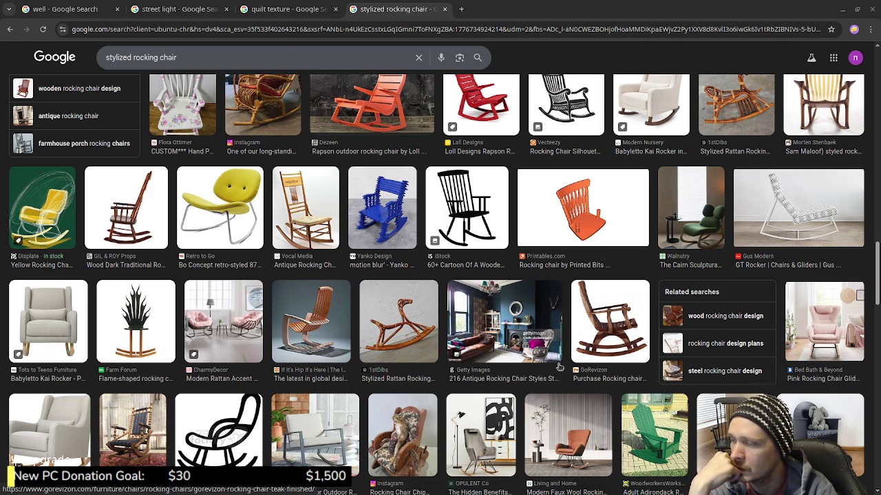
pyautogui.moveTo(505, 321)
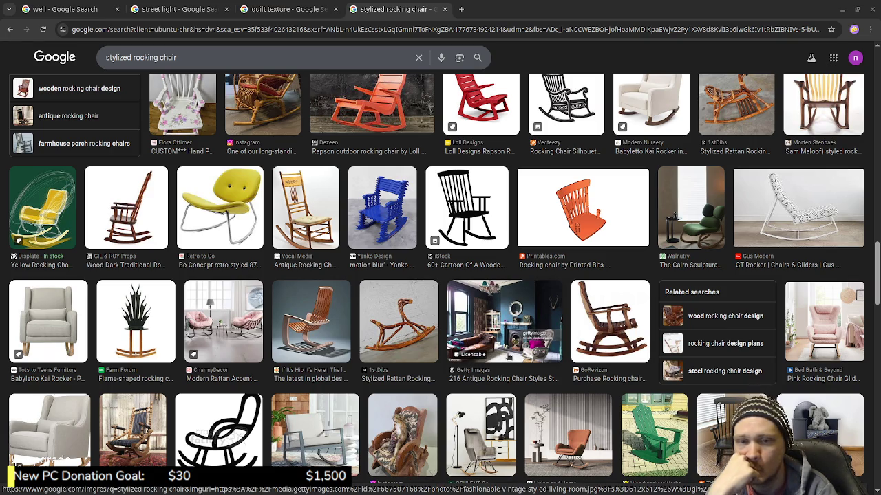
pyautogui.scroll(-2, 509, 354)
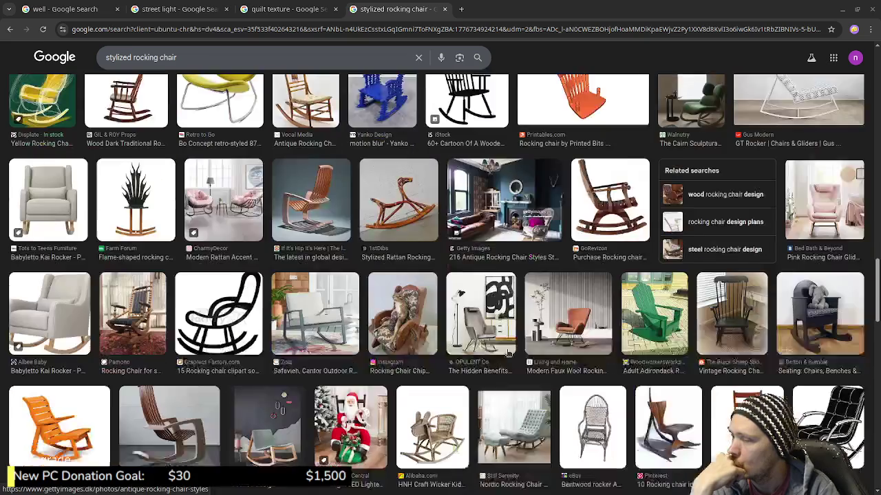
pyautogui.scroll(-1, 509, 353)
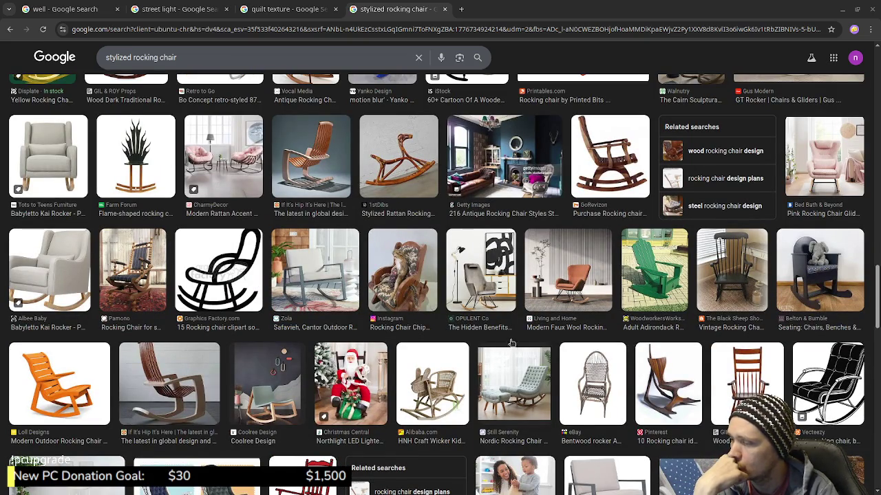
pyautogui.scroll(-3, 510, 343)
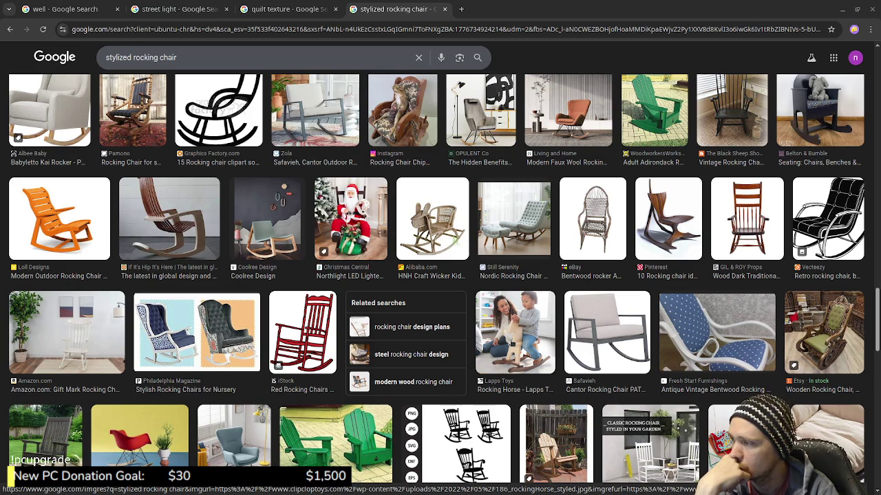
pyautogui.scroll(-2, 513, 342)
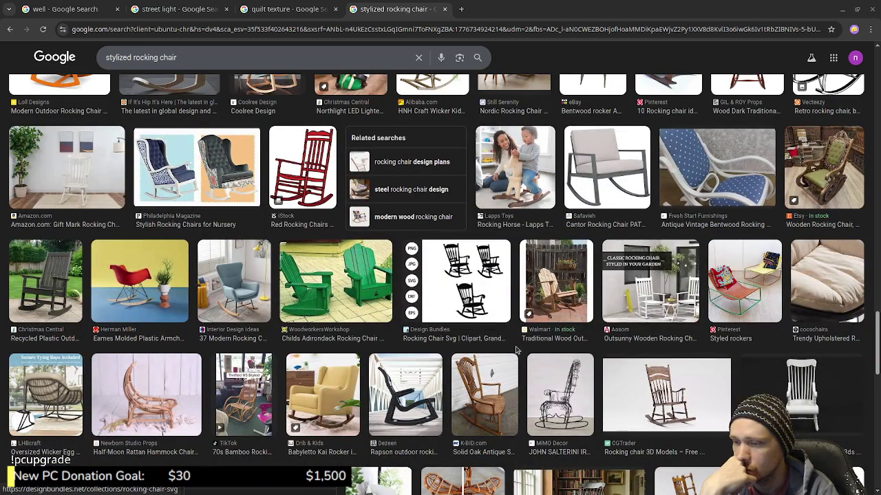
pyautogui.scroll(-2, 516, 350)
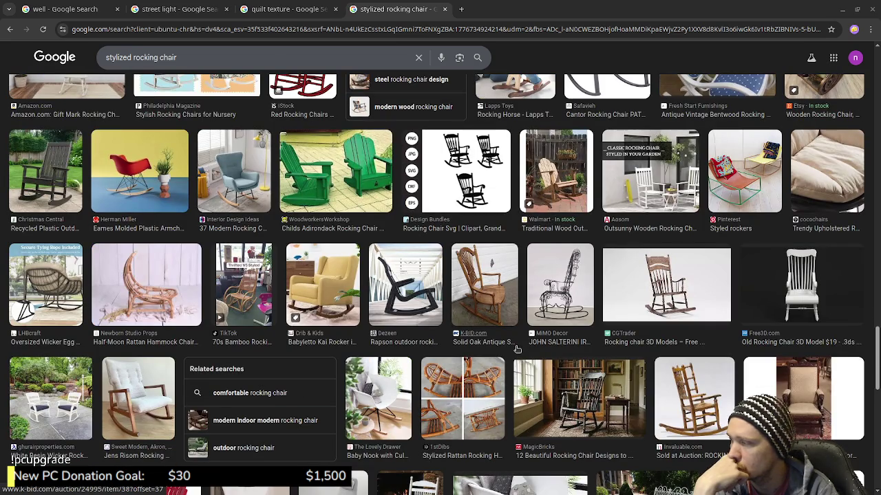
pyautogui.scroll(-1, 516, 350)
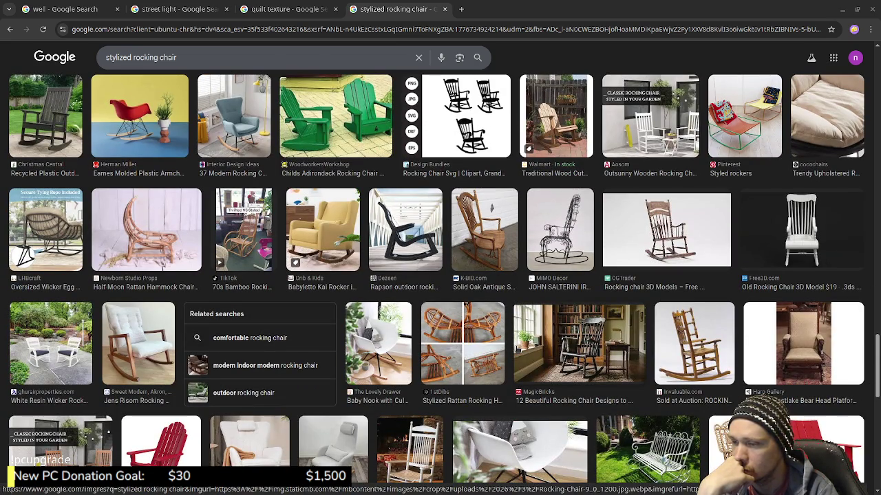
pyautogui.scroll(-2, 517, 351)
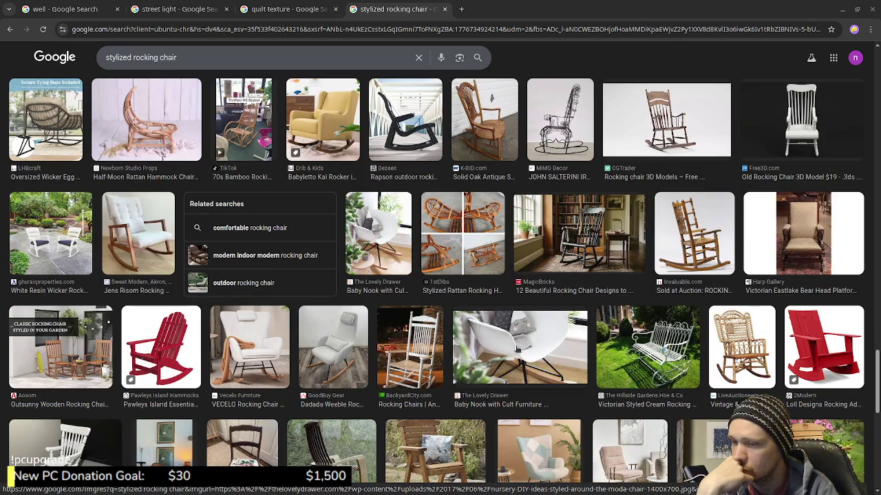
pyautogui.scroll(-3, 517, 350)
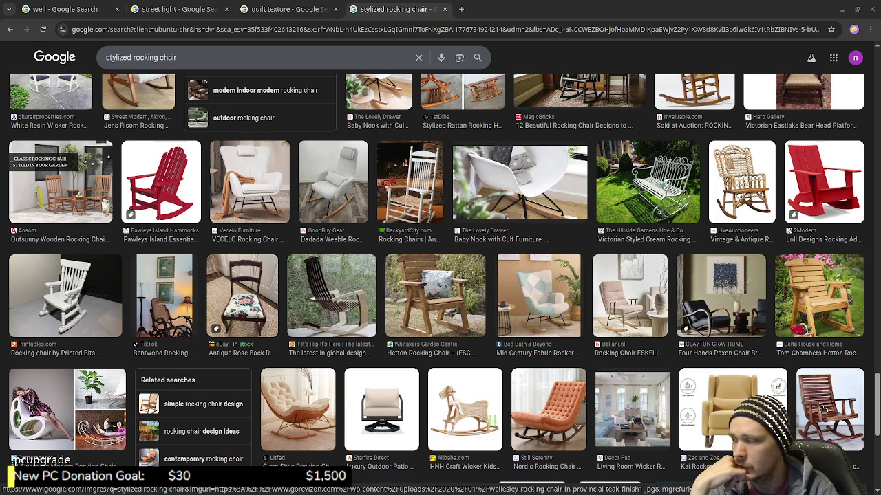
# - Preview the teak rocking chair result and scroll further through the results
pyautogui.click(823, 410)
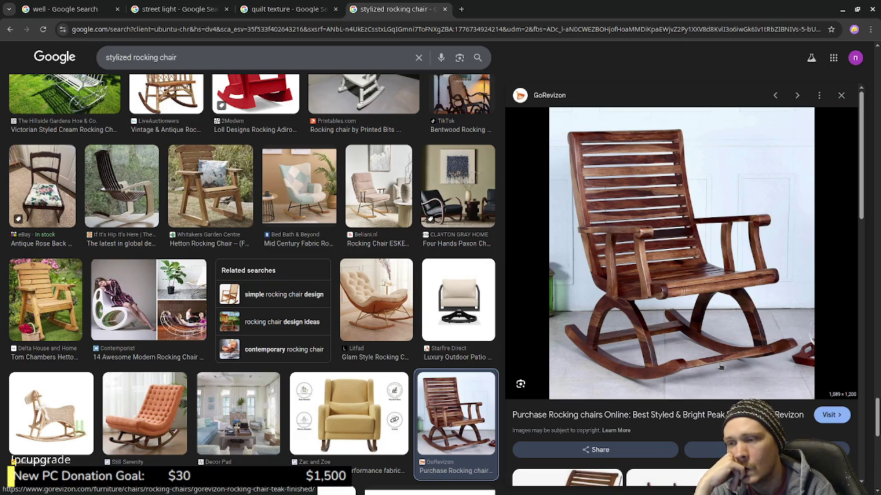
pyautogui.scroll(-3, 332, 364)
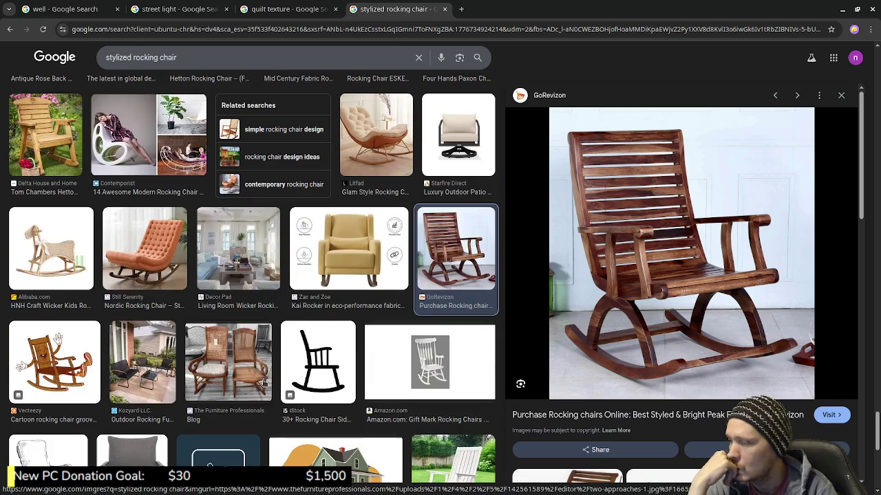
pyautogui.scroll(-2, 331, 364)
pyautogui.scroll(-1, 332, 364)
pyautogui.scroll(-2, 332, 364)
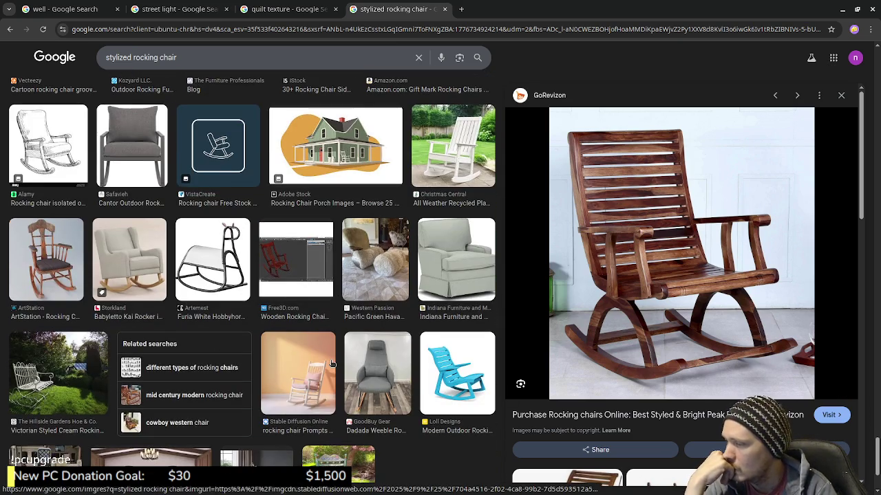
pyautogui.scroll(-2, 332, 363)
pyautogui.scroll(-1, 332, 364)
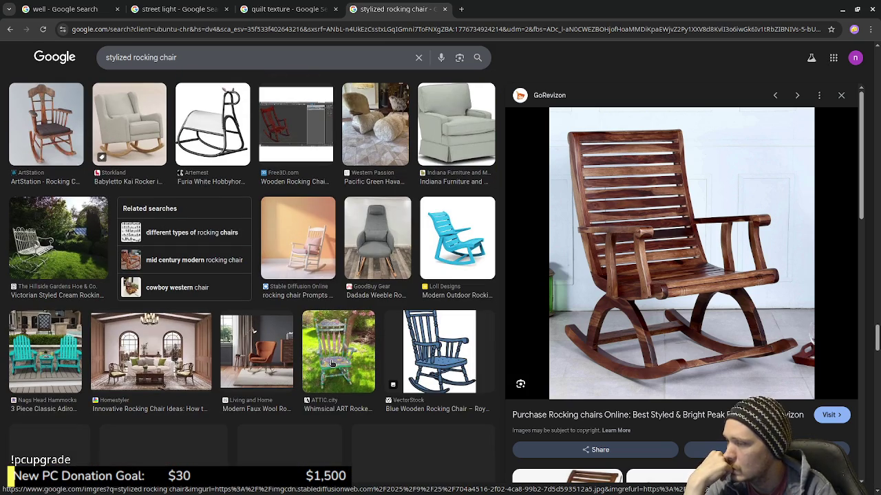
pyautogui.scroll(-2, 332, 363)
pyautogui.scroll(-2, 332, 364)
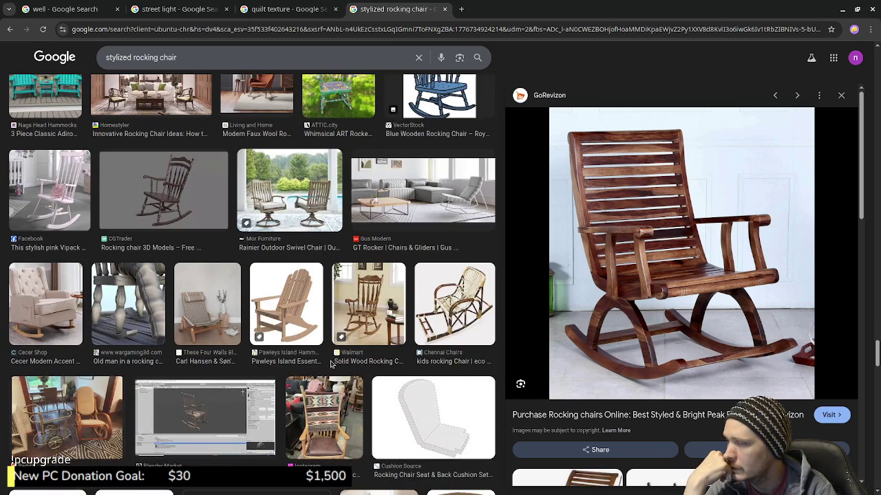
pyautogui.scroll(-1, 332, 364)
pyautogui.scroll(-2, 332, 364)
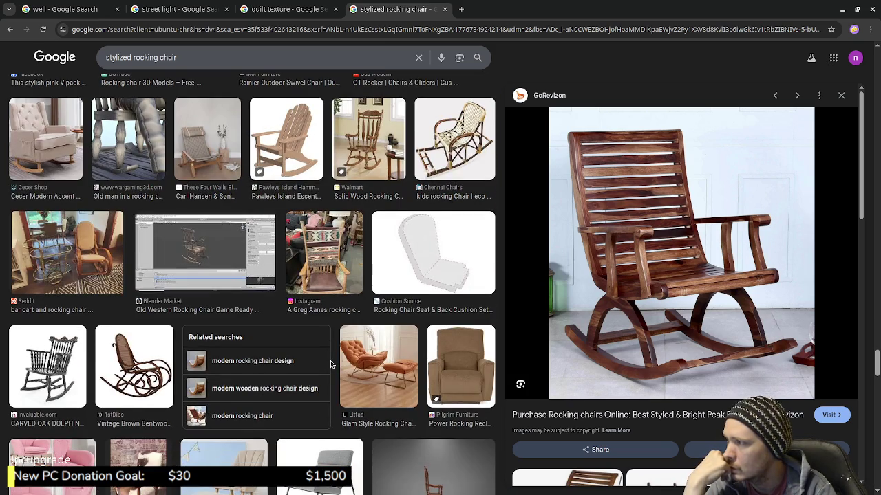
pyautogui.scroll(2, 331, 364)
pyautogui.scroll(-4, 332, 363)
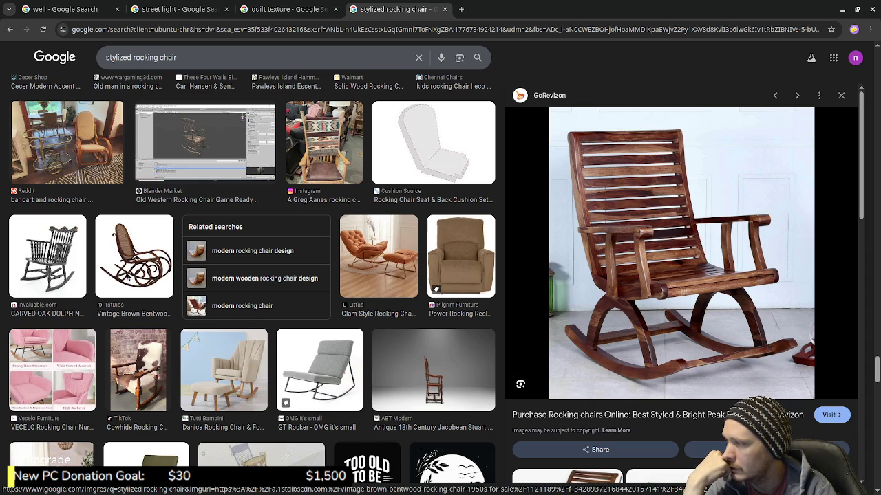
# - Preview the Vintage Brown Bentwood Rocking Chair and browse its related images
pyautogui.click(127, 275)
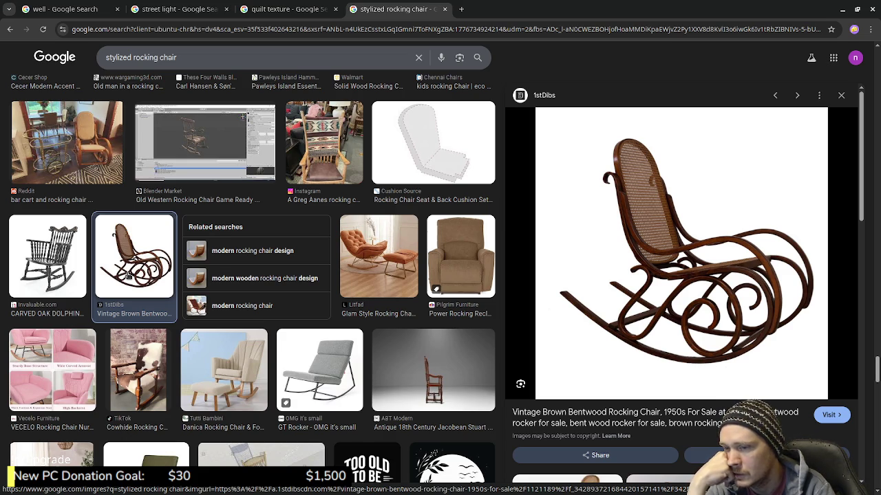
pyautogui.scroll(-3, 129, 275)
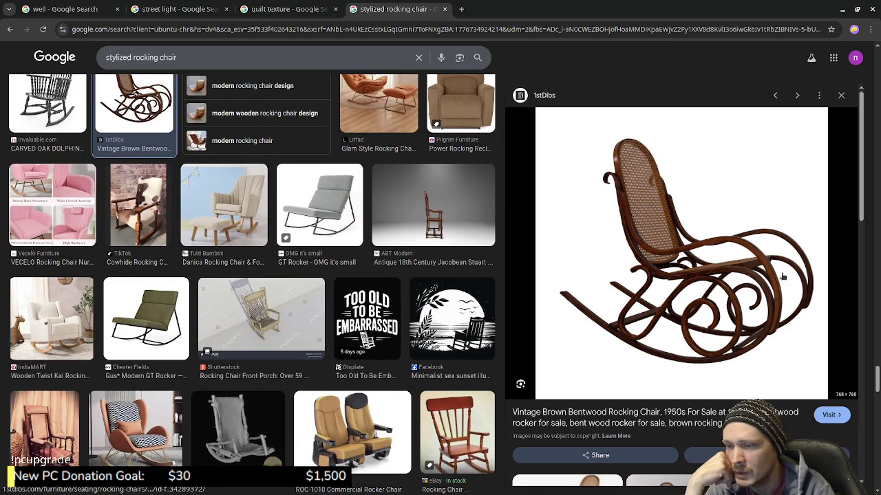
pyautogui.moveTo(684, 238)
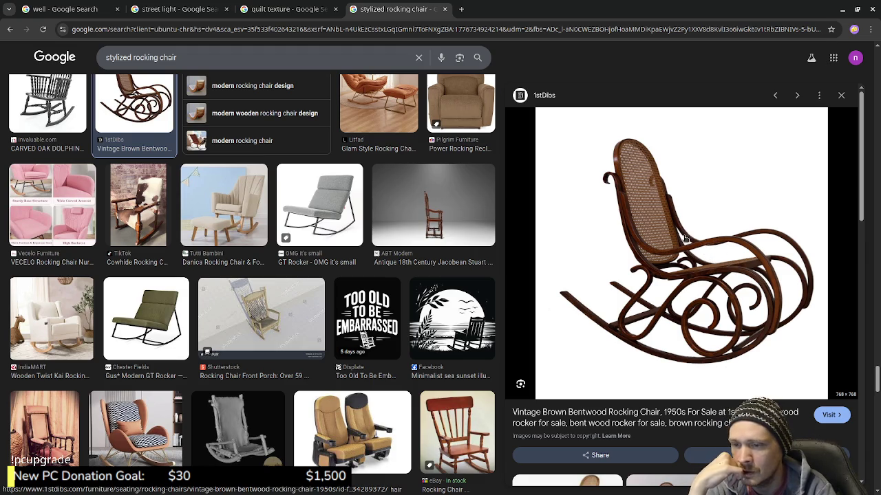
pyautogui.scroll(-3, 426, 306)
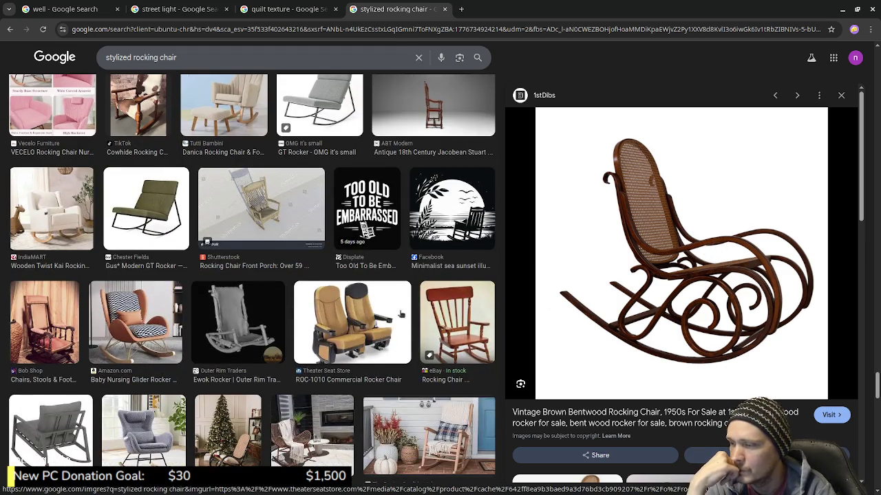
pyautogui.scroll(-5, 401, 314)
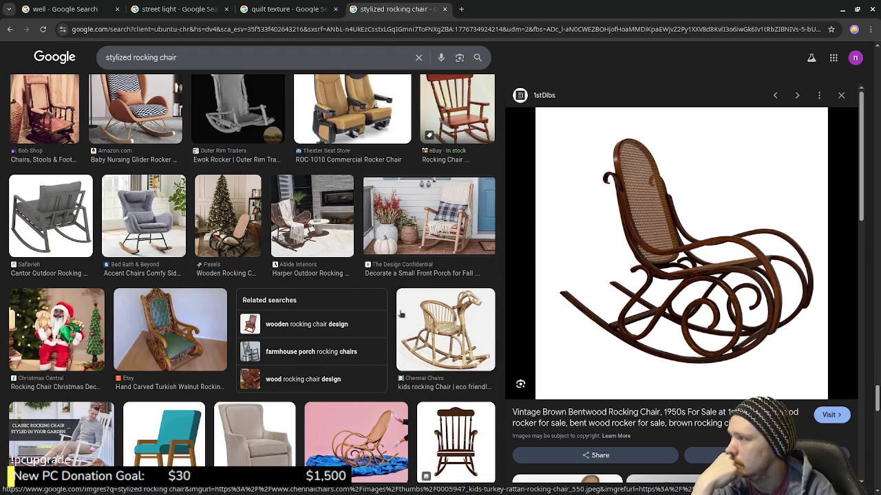
pyautogui.scroll(-3, 401, 314)
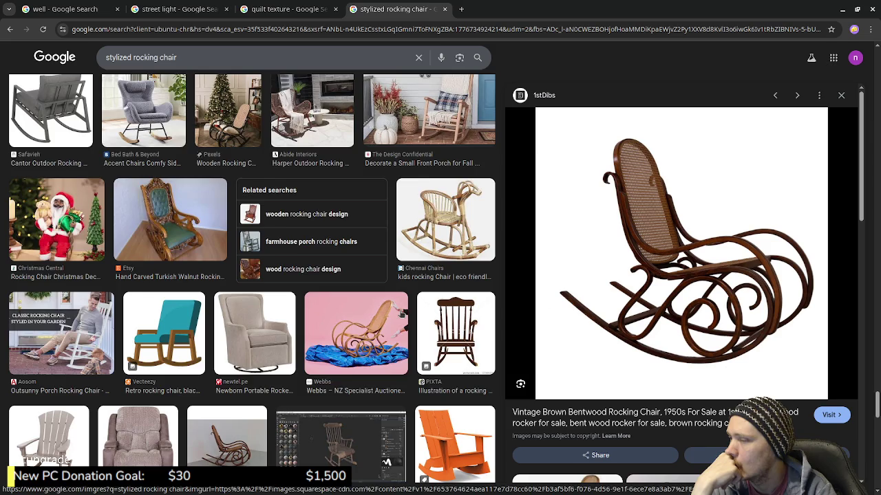
pyautogui.scroll(-3, 401, 313)
pyautogui.scroll(-2, 401, 314)
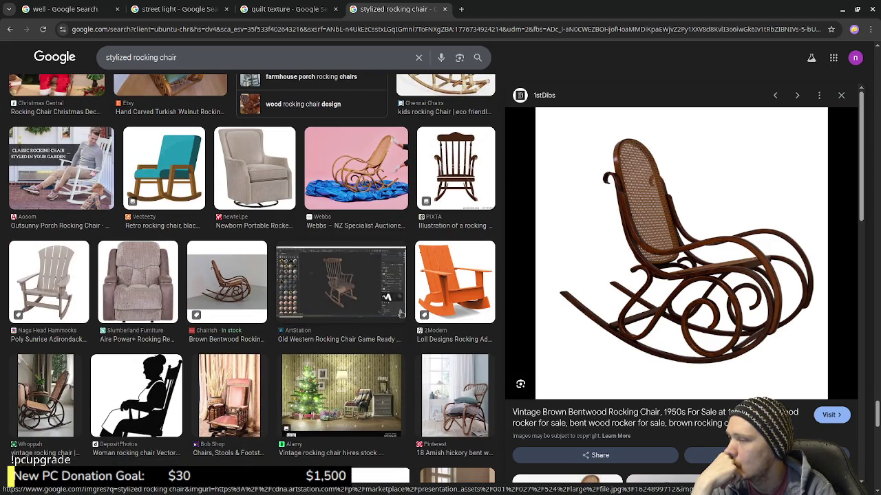
pyautogui.scroll(-1, 401, 314)
pyautogui.scroll(-1, 401, 314)
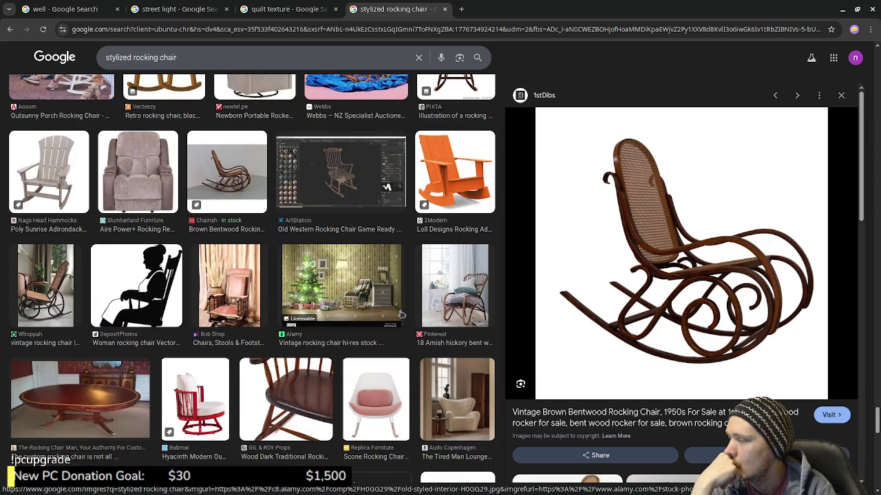
pyautogui.scroll(-2, 401, 314)
pyautogui.scroll(-1, 401, 314)
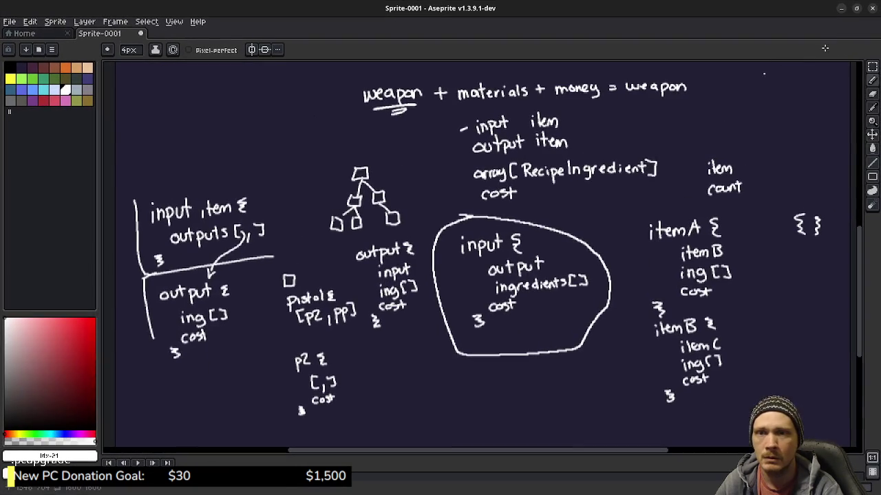
# - Quit Aseprite, discarding the recipe sketch's unsaved changes
pyautogui.click(872, 8)
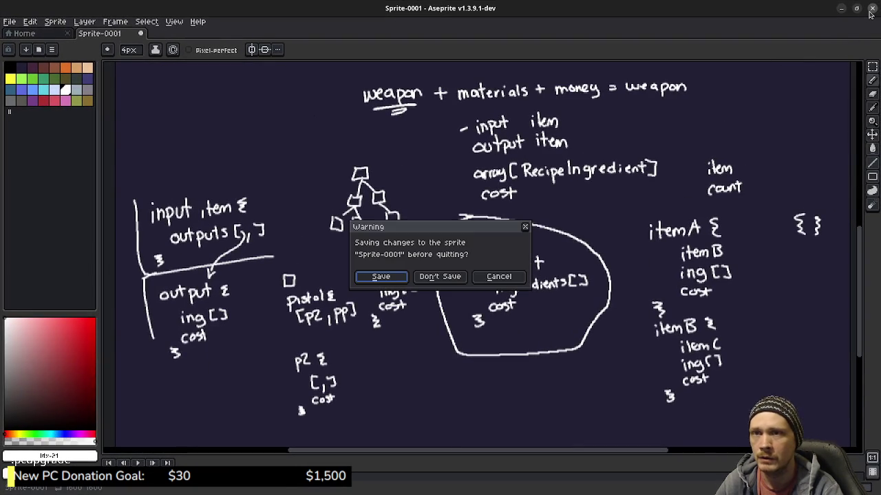
pyautogui.click(456, 280)
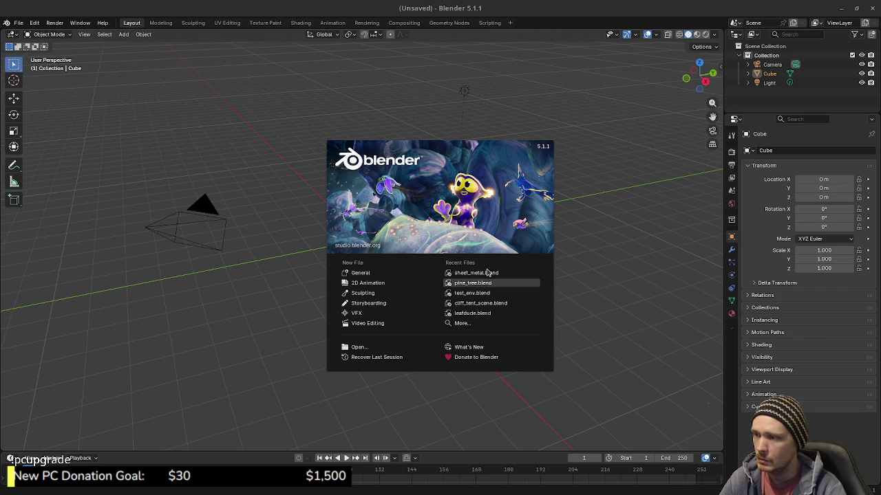
# - Dismiss the splash screen and delete every object in the default scene
pyautogui.click(639, 261)
pyautogui.press('a')
pyautogui.press('x')
pyautogui.click(551, 282)
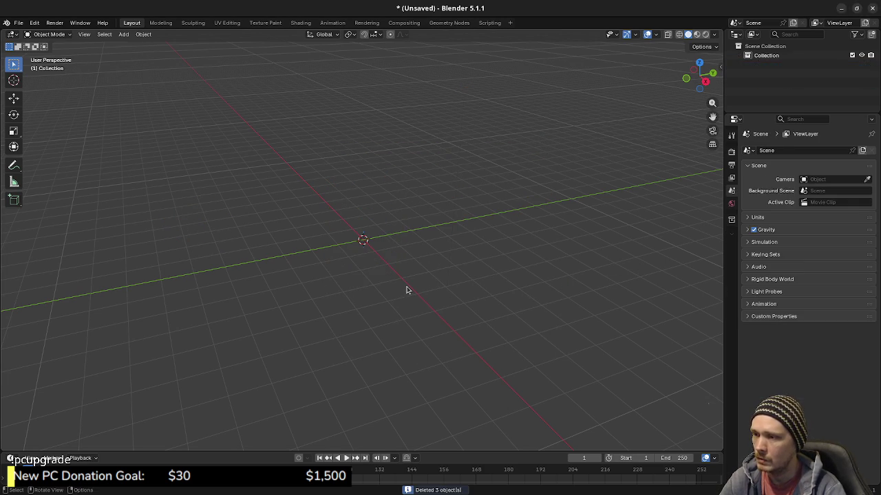
# - Add a cube mesh with its size set to 1 m
pyautogui.hotkey('shift', 'a')
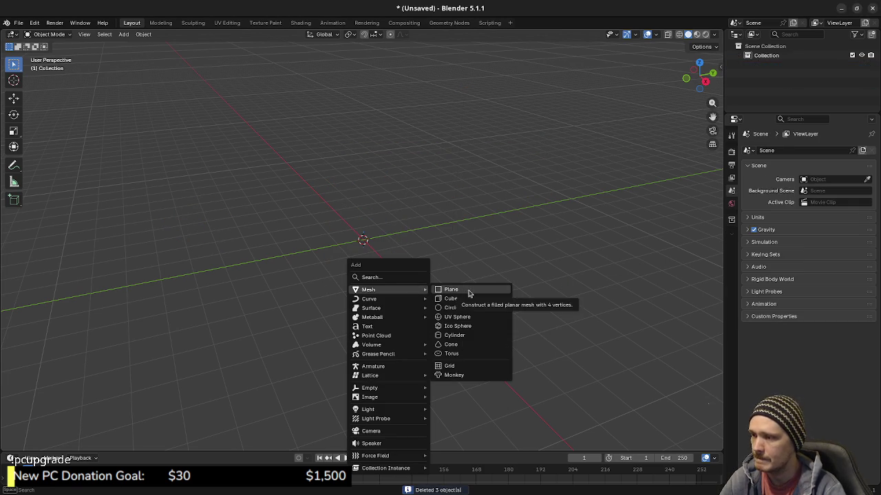
pyautogui.moveTo(368, 289)
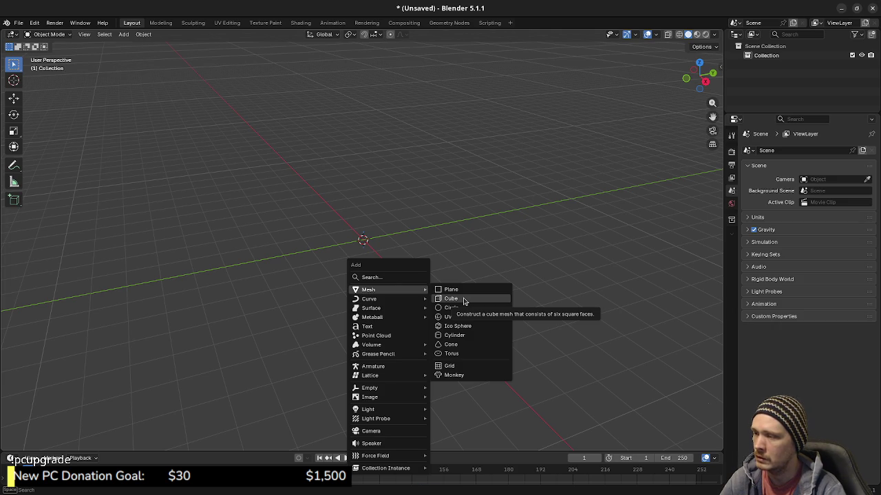
pyautogui.click(463, 301)
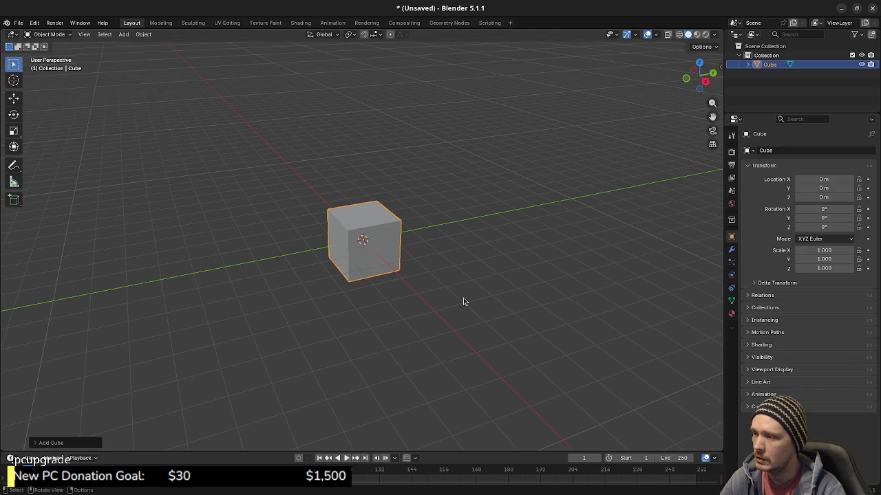
pyautogui.click(46, 448)
pyautogui.click(121, 359)
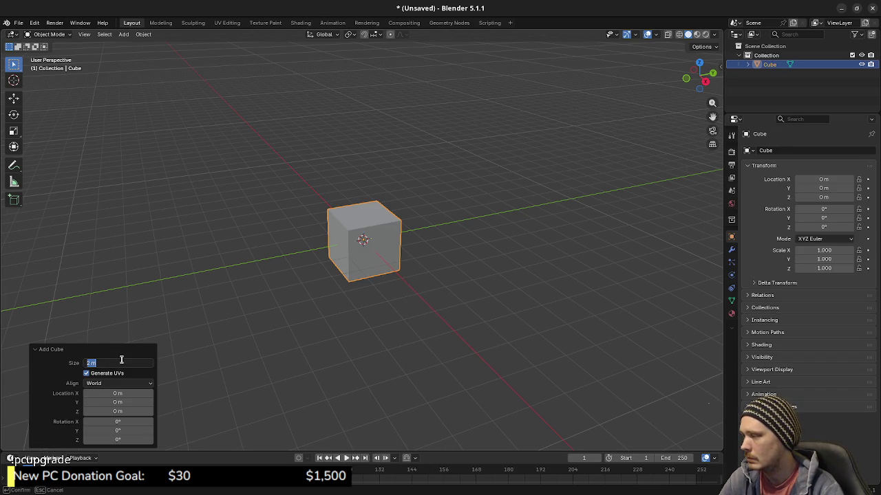
pyautogui.write('1')
pyautogui.press('Return')
# - View the cube zoomed in from straight above and deselect it
pyautogui.moveTo(466, 197)
pyautogui.mouseDown(button='middle')
pyautogui.moveTo(409, 249)
pyautogui.moveTo(375, 247)
pyautogui.mouseUp(button='middle')
pyautogui.press('KP_7')
pyautogui.scroll(2, 386, 232)
pyautogui.click(441, 225)
pyautogui.hotkey('shift', 'a')
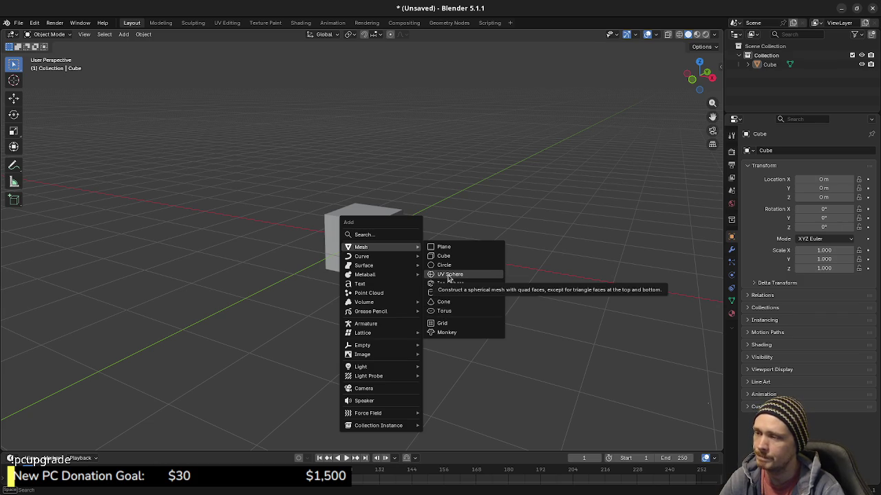
# - Add a UV sphere with 16 segments, 8 rings and a 0.3 m radius
pyautogui.click(448, 274)
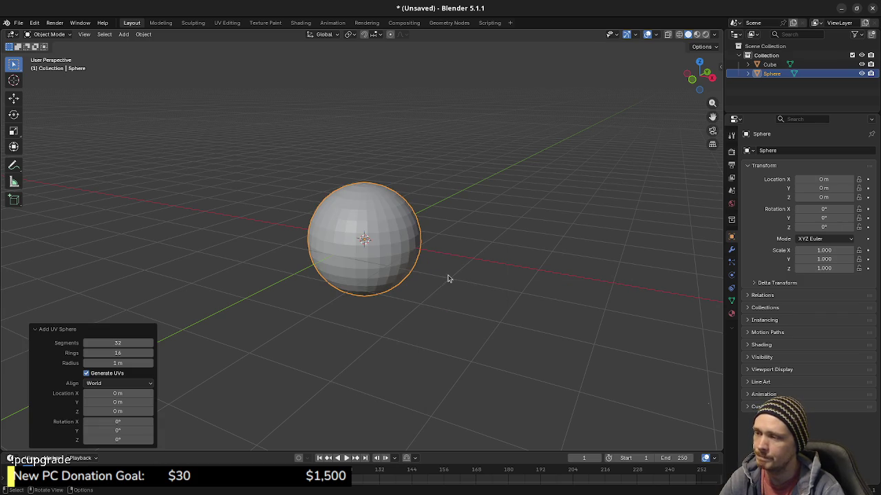
pyautogui.click(131, 345)
pyautogui.write('16')
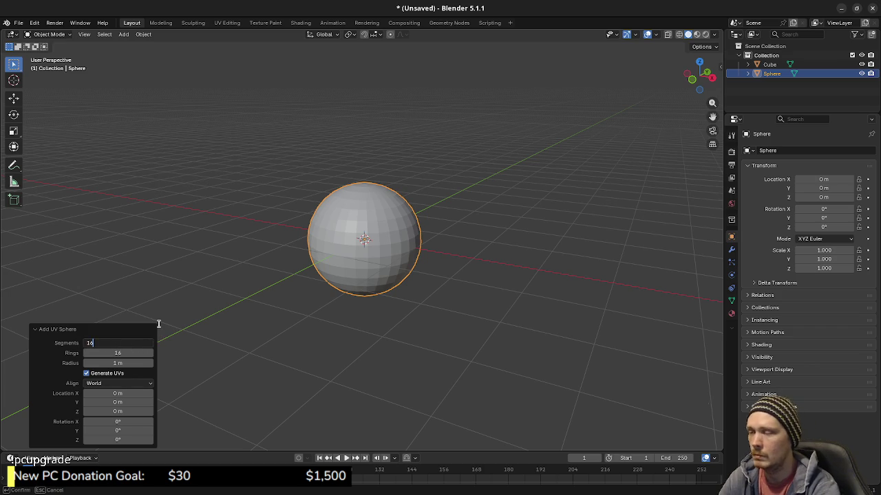
pyautogui.press('Tab')
pyautogui.write('8')
pyautogui.press('Return')
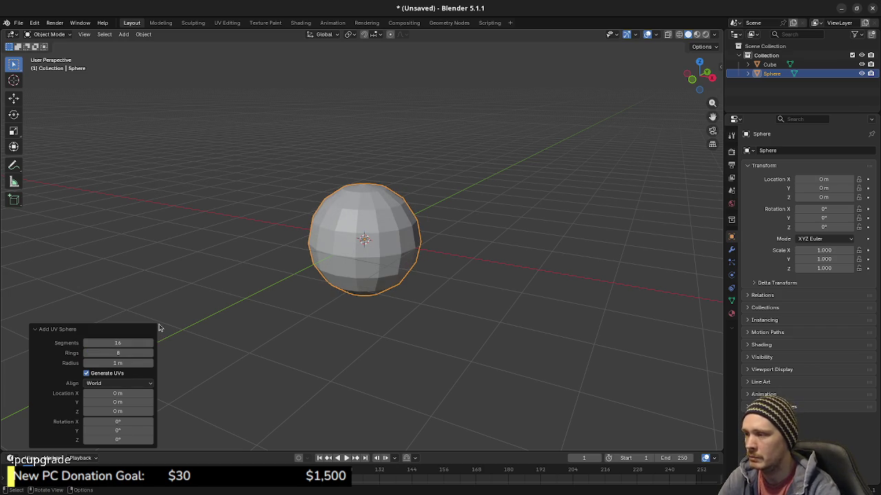
pyautogui.moveTo(418, 231); pyautogui.dragTo(385, 252, button='middle')
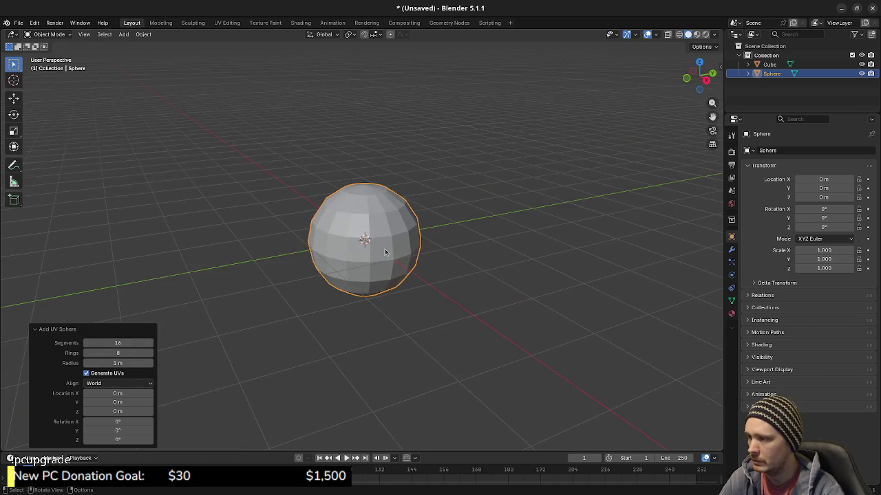
pyautogui.click(118, 363)
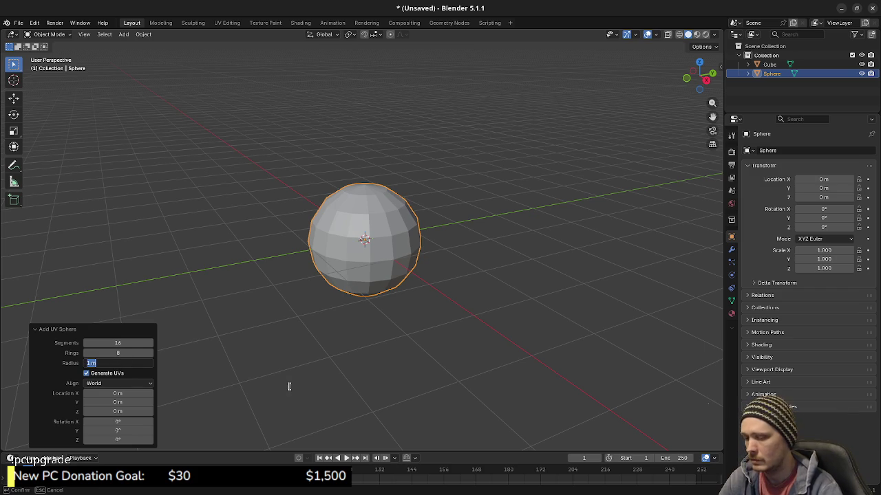
pyautogui.write('0.3')
pyautogui.press('Return')
# - Switch to a zoomed-in front orthographic view with wireframe shading
pyautogui.moveTo(374, 337); pyautogui.dragTo(410, 296, button='middle')
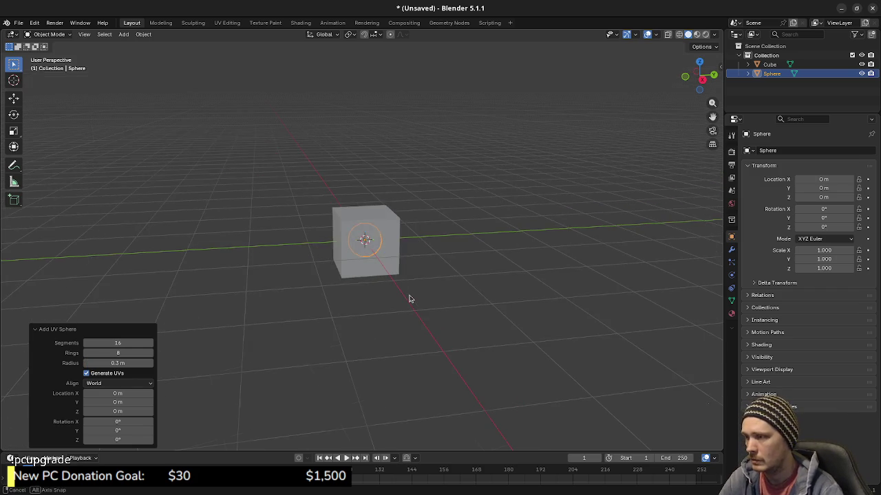
pyautogui.press('KP_1')
pyautogui.scroll(3, 409, 299)
pyautogui.scroll(2, 413, 299)
pyautogui.press('z')
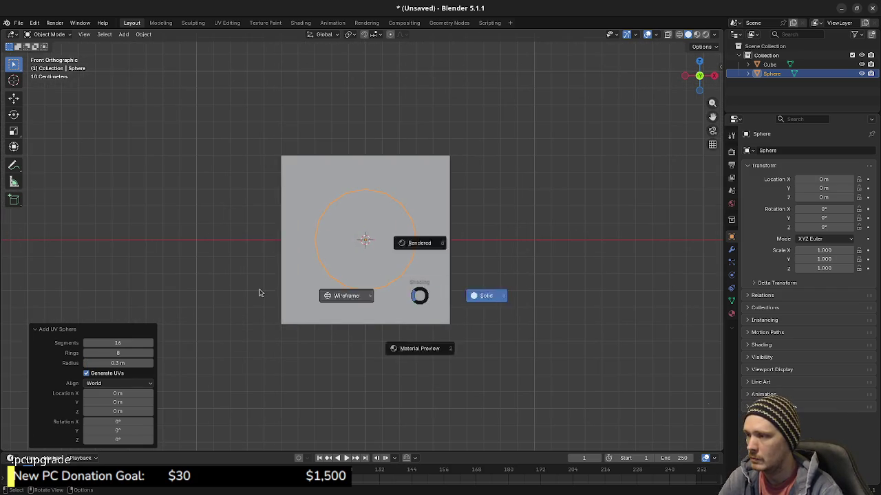
pyautogui.click(257, 292)
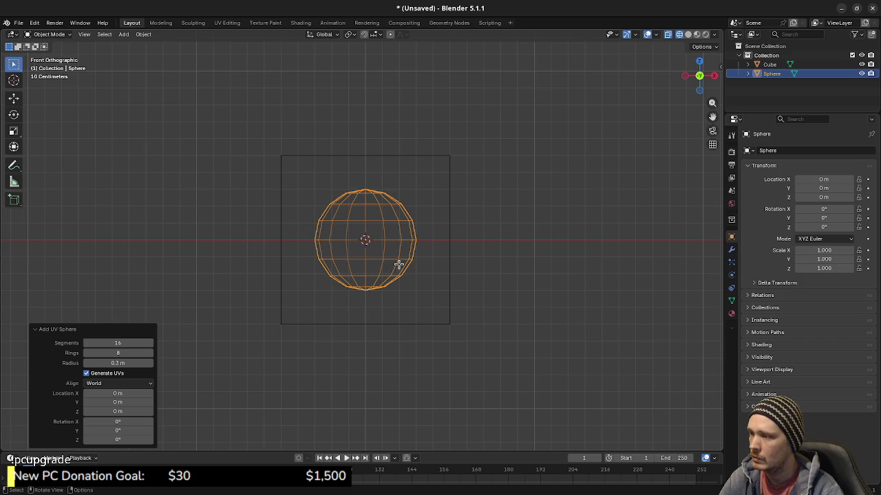
# - In Edit Mode, box-select only the vertices of the sphere's upper half
pyautogui.press('Tab')
pyautogui.hotkey('alt', 'a')
pyautogui.press('b')
pyautogui.moveTo(292, 182); pyautogui.dragTo(438, 241)
# - Move the sphere's top half up to 0.4 m and its bottom half down to -0.7 m
pyautogui.press('z')
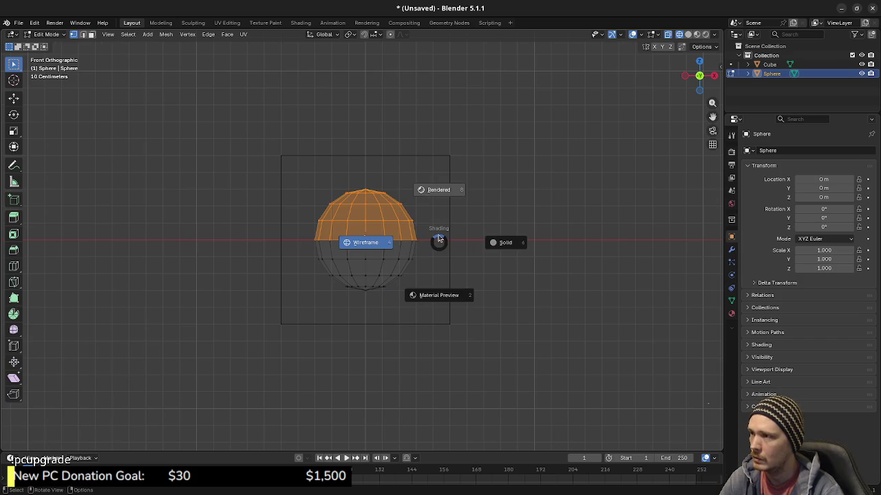
pyautogui.press('Escape')
pyautogui.press('g')
pyautogui.press('z')
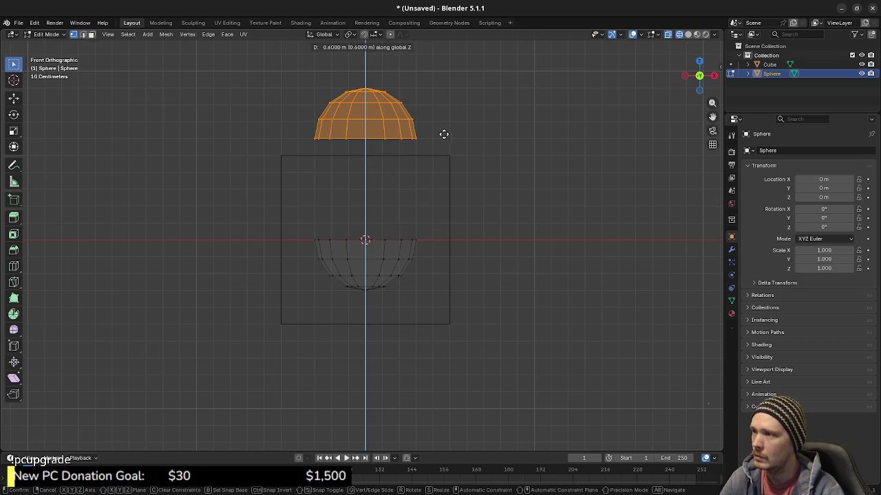
pyautogui.click(448, 165)
pyautogui.press('b')
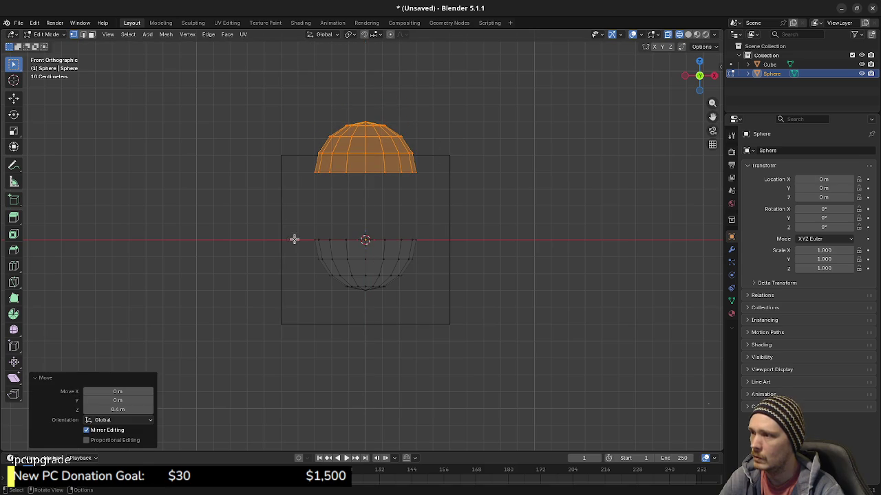
pyautogui.moveTo(288, 223); pyautogui.dragTo(447, 318)
pyautogui.press('g')
pyautogui.press('z')
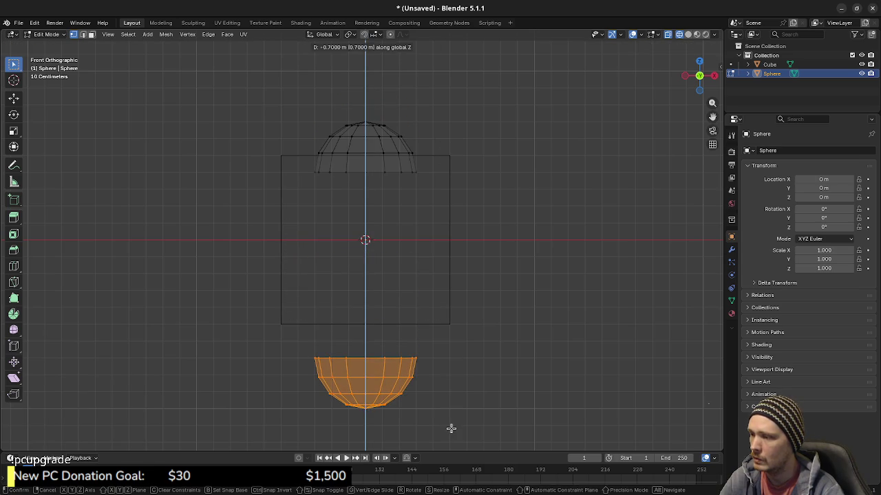
pyautogui.click(450, 428)
# - Bridge the open edge rings of both halves into a tube with Bridge Edge Loops
pyautogui.press('b')
pyautogui.moveTo(299, 164); pyautogui.dragTo(448, 362)
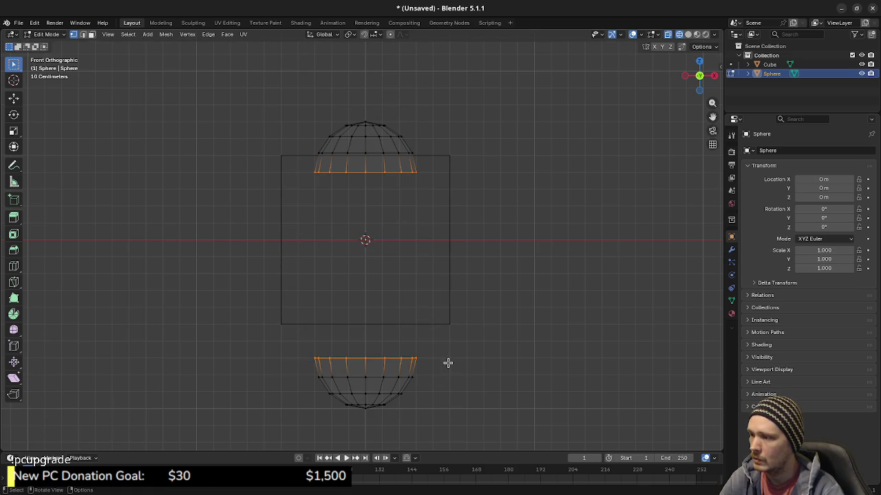
pyautogui.press('F3')
pyautogui.write('br')
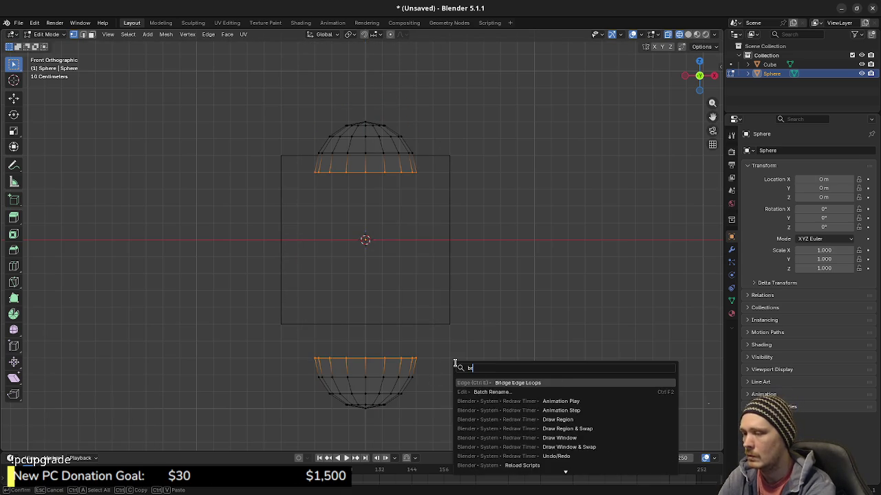
pyautogui.write('idge')
pyautogui.press('Return')
# - Select the whole capsule mesh and raise it 1 m
pyautogui.press('b')
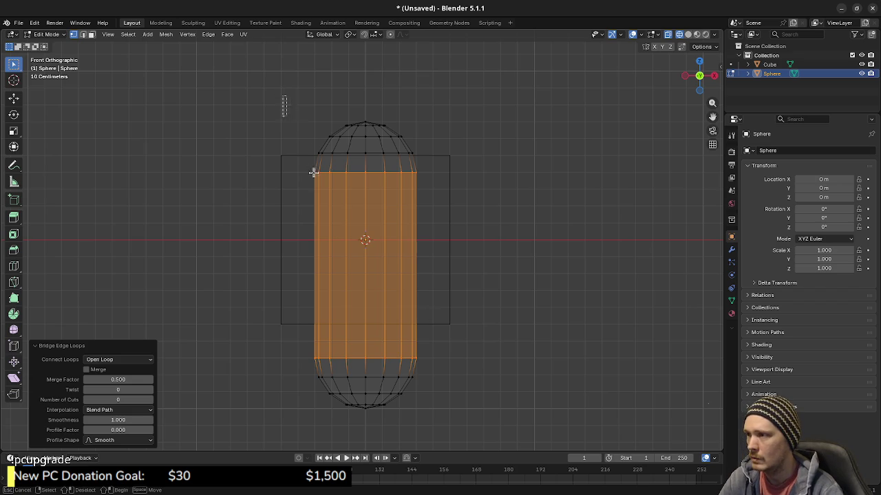
pyautogui.moveTo(282, 97); pyautogui.dragTo(466, 440)
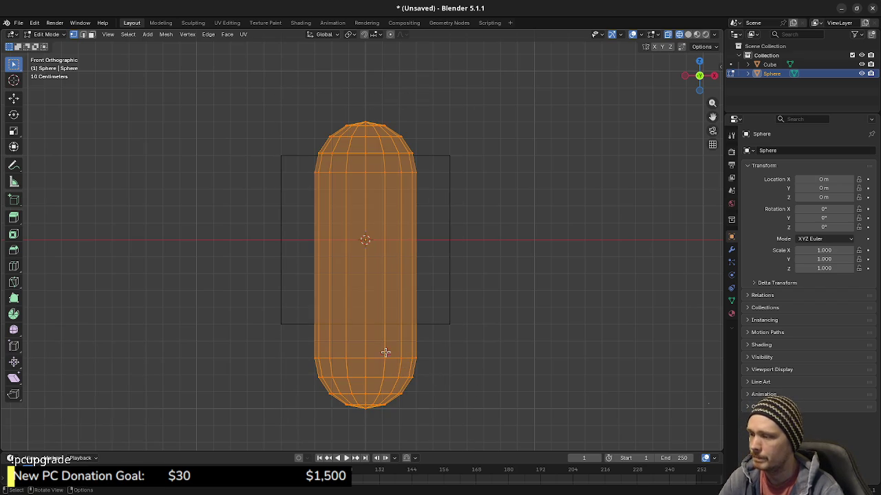
pyautogui.keyDown('shift'); pyautogui.moveTo(478, 291); pyautogui.dragTo(476, 354, button='middle'); pyautogui.keyUp('shift')
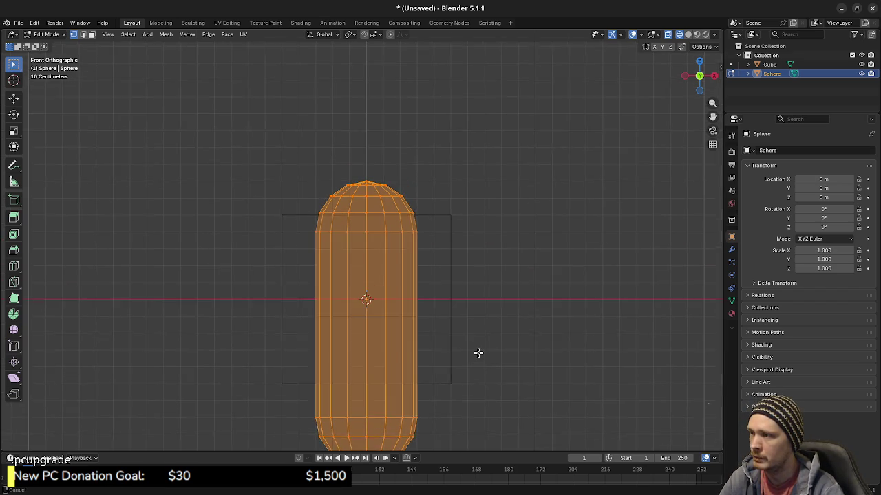
pyautogui.keyDown('shift'); pyautogui.moveTo(472, 387); pyautogui.dragTo(441, 346, button='middle'); pyautogui.keyUp('shift')
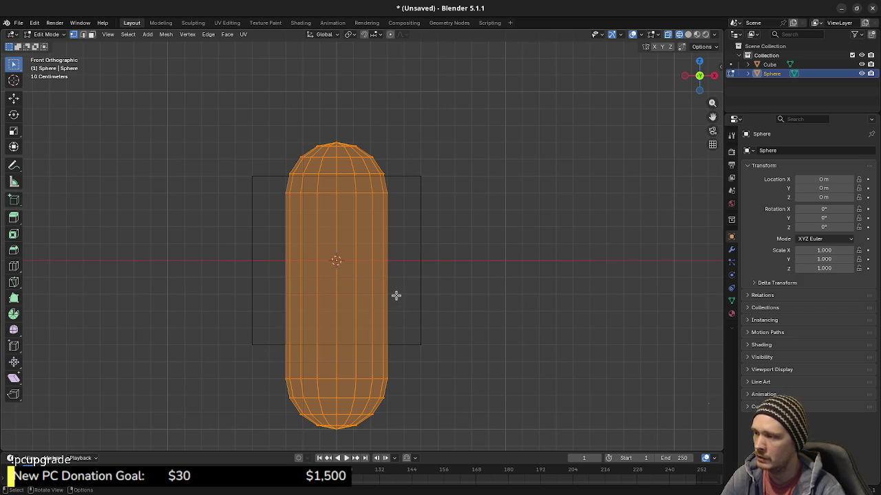
pyautogui.press('g')
pyautogui.click(385, 141)
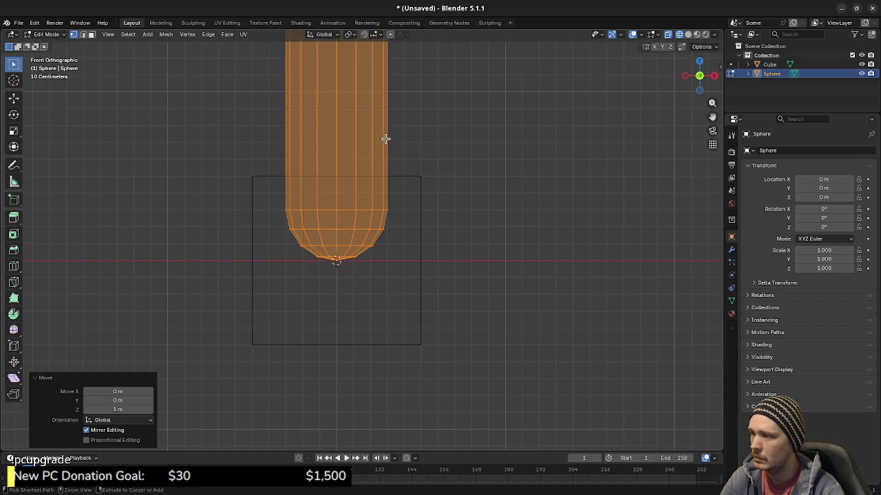
pyautogui.moveTo(384, 141); pyautogui.dragTo(413, 238, button='middle')
# - Return to Object Mode and select the cube
pyautogui.press('Tab')
pyautogui.click(415, 256)
pyautogui.click(441, 191)
pyautogui.moveTo(441, 191)
pyautogui.mouseDown(button='middle')
pyautogui.moveTo(411, 296)
pyautogui.moveTo(393, 166)
pyautogui.mouseUp(button='middle')
# - Switch the viewport to solid shading
pyautogui.scroll(2, 411, 229)
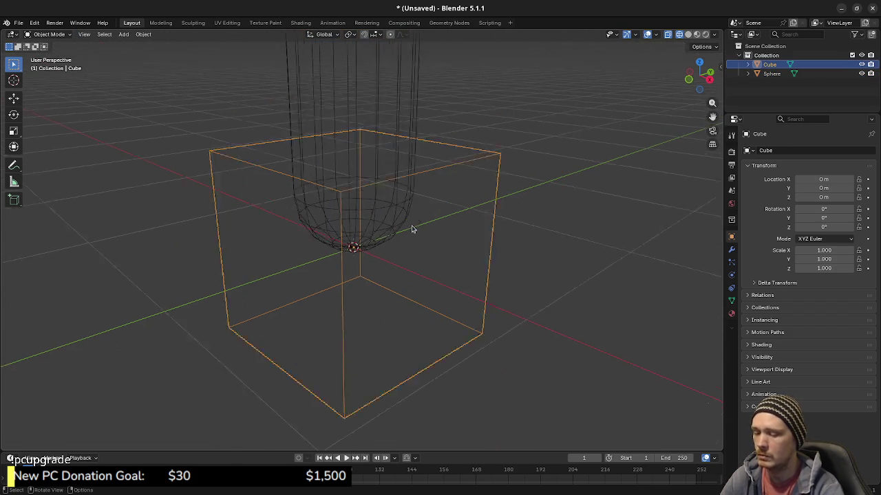
pyautogui.scroll(3, 411, 230)
pyautogui.scroll(-8, 392, 222)
pyautogui.scroll(-2, 450, 228)
pyautogui.scroll(2, 409, 324)
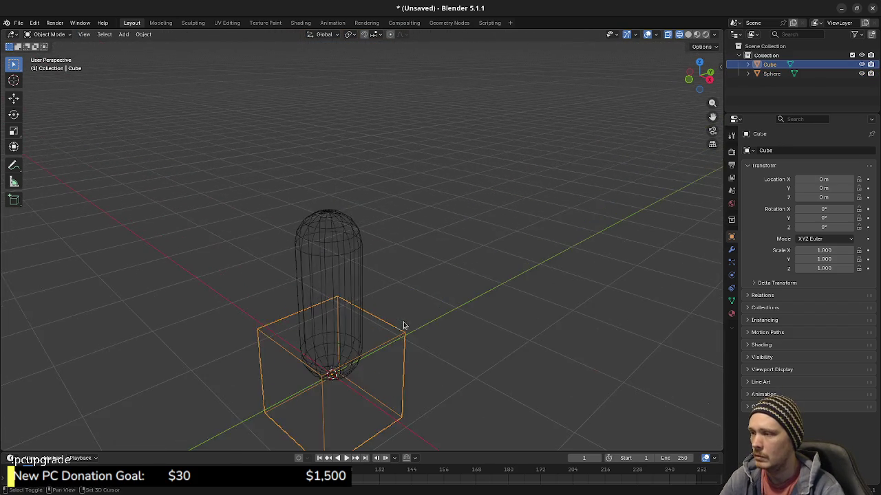
pyautogui.scroll(2, 406, 323)
pyautogui.press('z')
pyautogui.press('6')
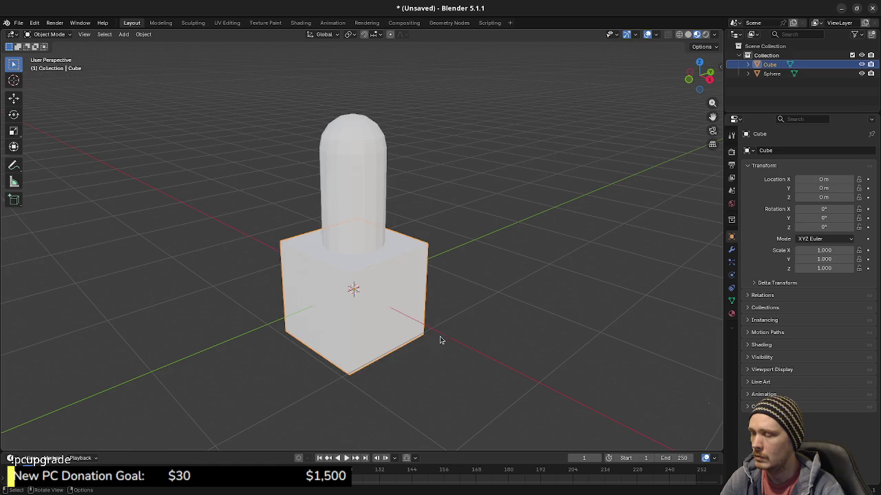
# - Move the capsule along X to -1 m
pyautogui.click(373, 198)
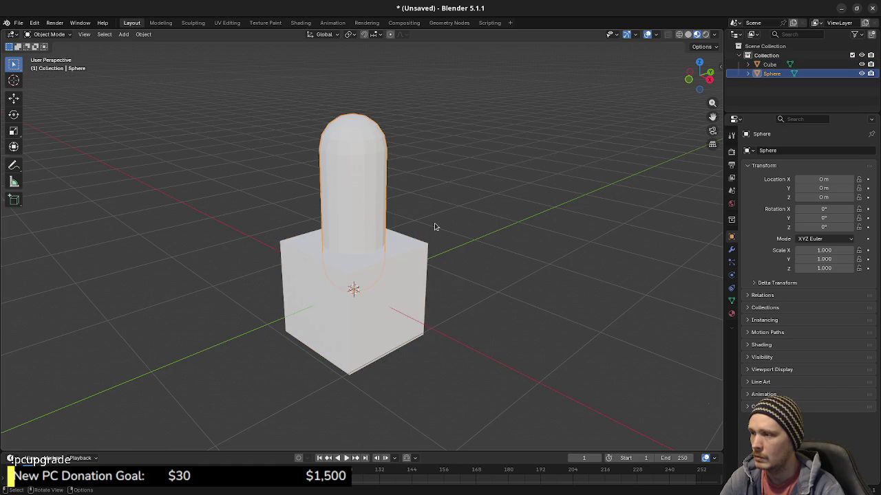
pyautogui.press('g')
pyautogui.press('x')
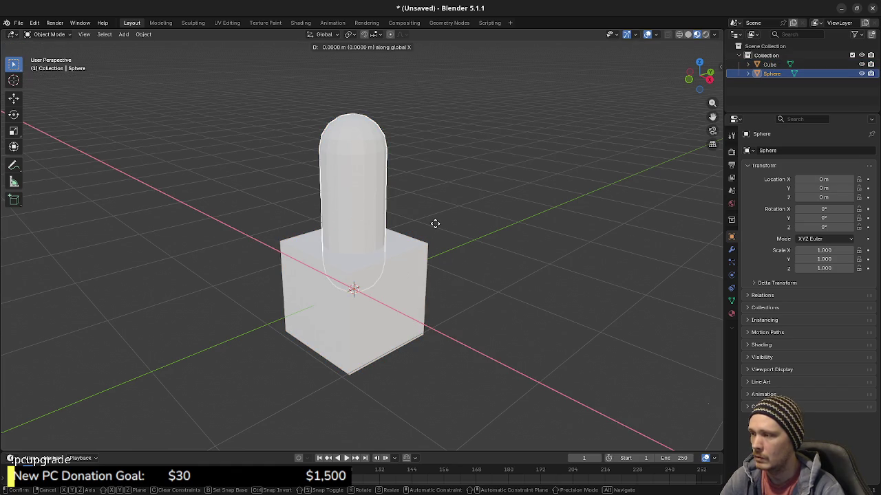
pyautogui.press('Return')
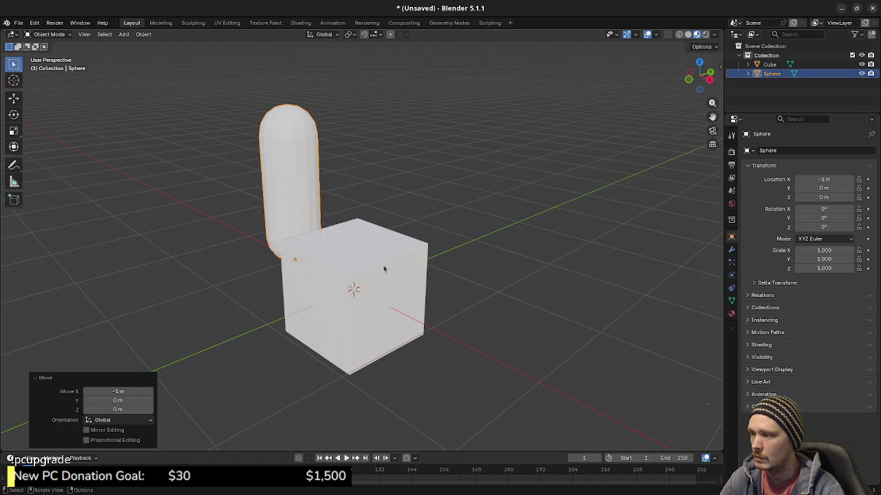
# - From the front view, select the cube and enter Edit Mode with no vertices selected
pyautogui.click(386, 267)
pyautogui.hotkey('alt', 'a')
pyautogui.moveTo(381, 248); pyautogui.dragTo(392, 251, button='middle')
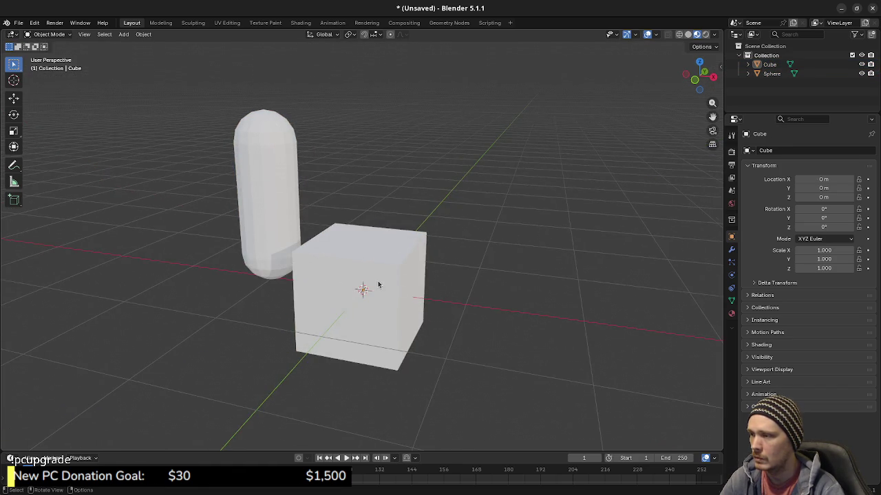
pyautogui.press('KP_1')
pyautogui.click(392, 266)
pyautogui.press('Tab')
pyautogui.hotkey('alt', 'a')
# - Turn on X-ray and raise the cube's bottom vertices 0.9 m to form a thin slab
pyautogui.press('KP_5')
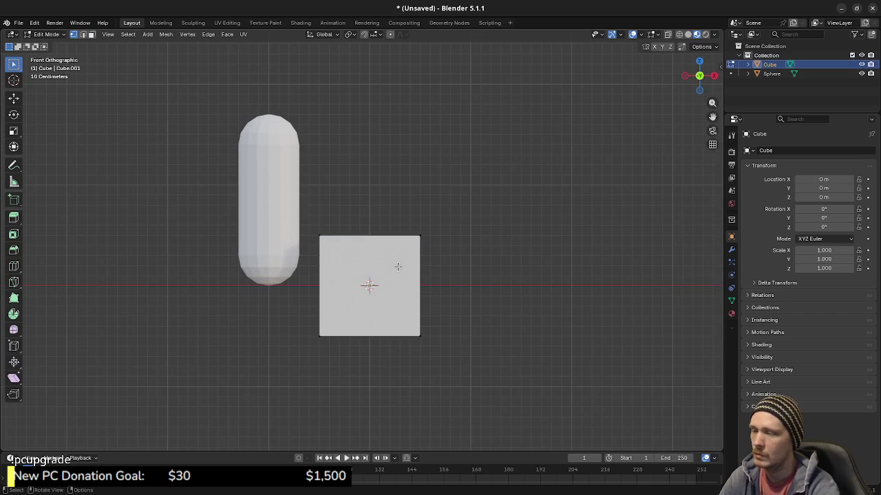
pyautogui.hotkey('alt', 'z')
pyautogui.moveTo(287, 327); pyautogui.dragTo(494, 373)
pyautogui.press('g')
pyautogui.press('z')
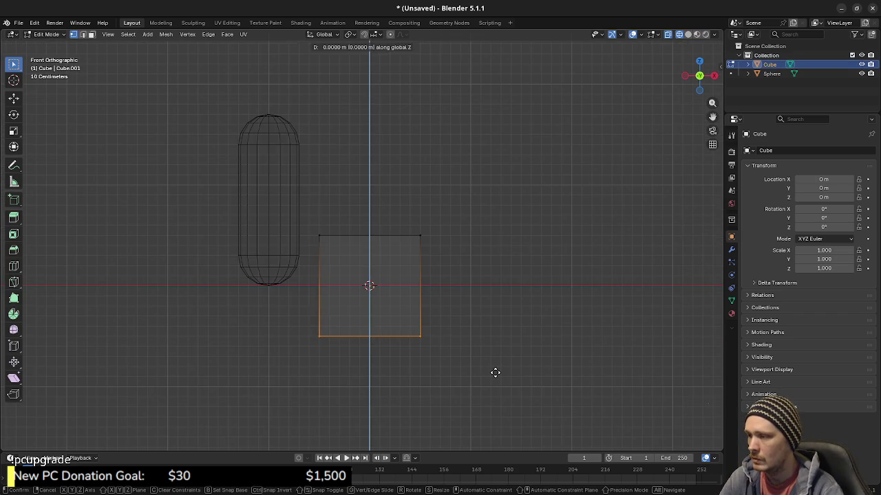
pyautogui.click(460, 257)
pyautogui.moveTo(460, 257); pyautogui.dragTo(446, 300, button='middle')
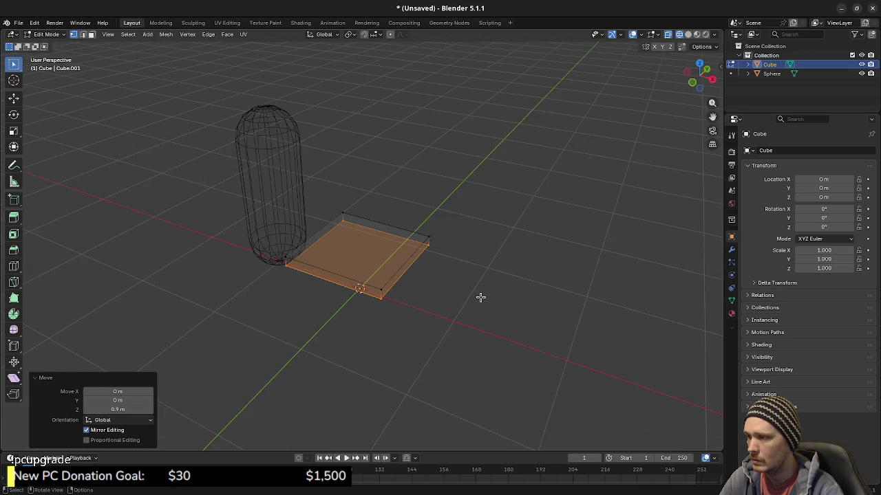
# - Scale the slab to 0.5 in X and Y, keeping its thickness
pyautogui.press('KP_7')
pyautogui.press('a')
pyautogui.press('s')
pyautogui.hotkey('shift', 'z')
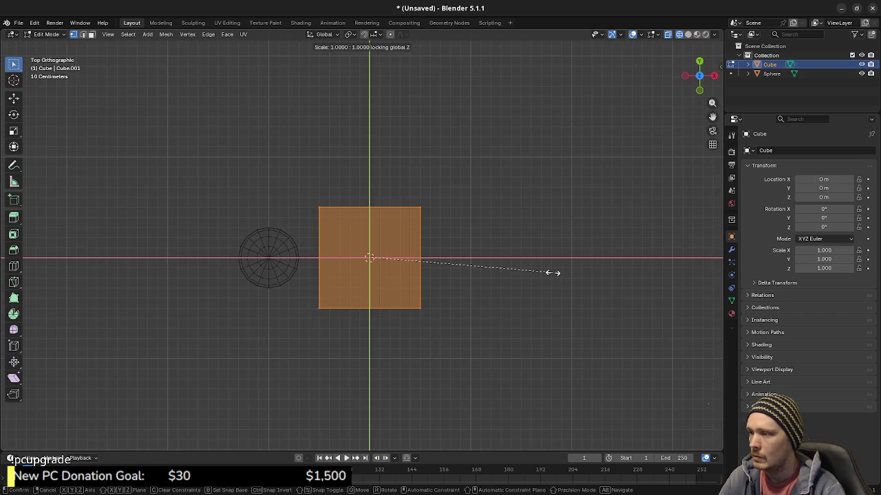
pyautogui.write('.5')
pyautogui.press('Return')
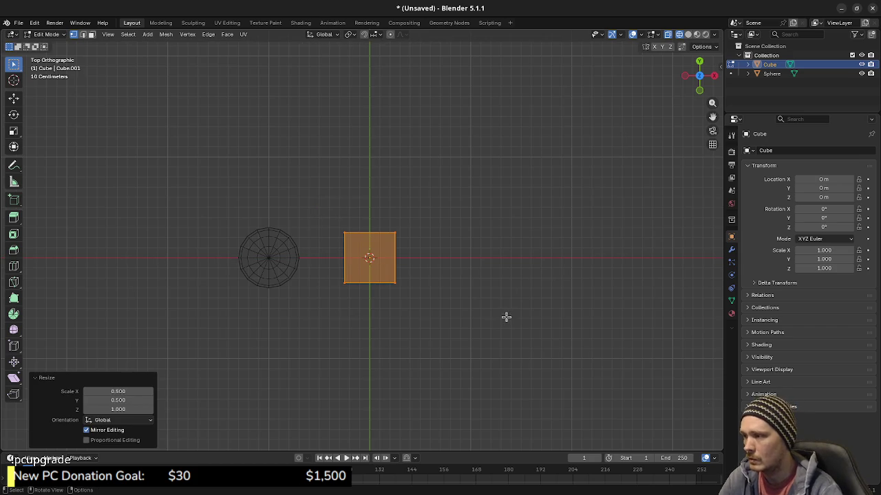
# - Enlarge the slab 1.2 times in X and Y, keeping its thickness
pyautogui.moveTo(478, 299)
pyautogui.mouseDown(button='middle')
pyautogui.moveTo(359, 234)
pyautogui.moveTo(334, 283)
pyautogui.moveTo(352, 293)
pyautogui.mouseUp(button='middle')
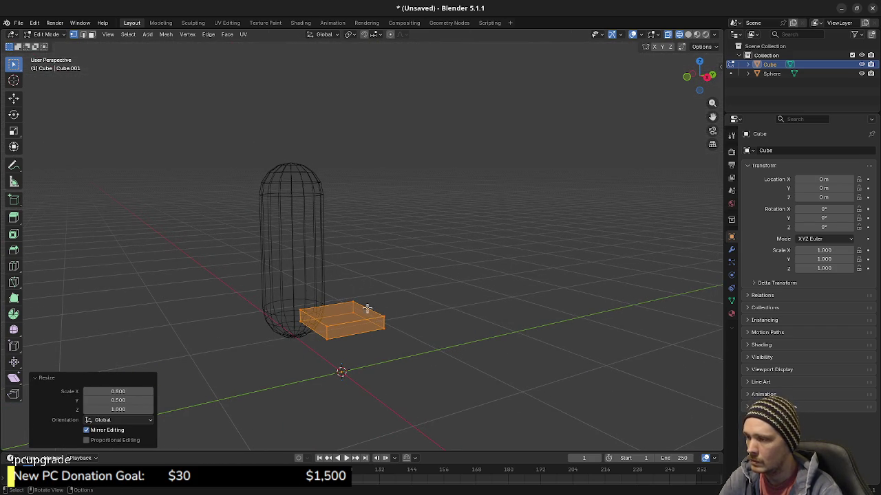
pyautogui.press('s')
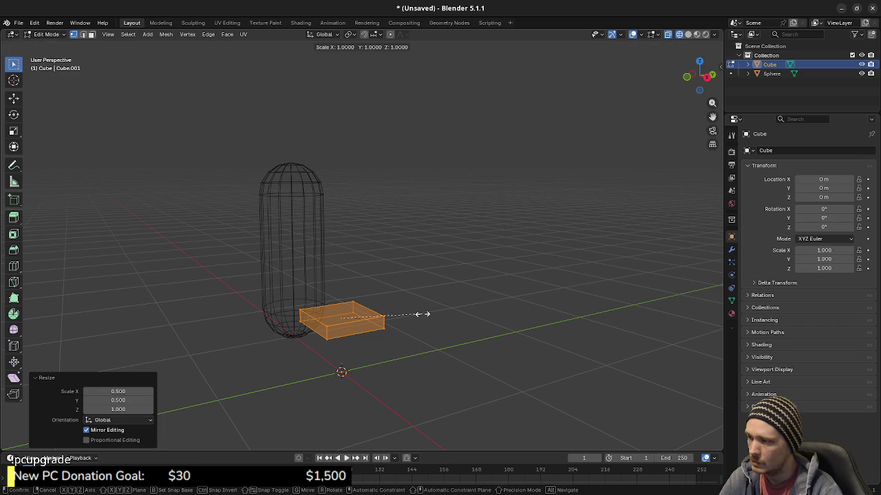
pyautogui.hotkey('shift', 'z')
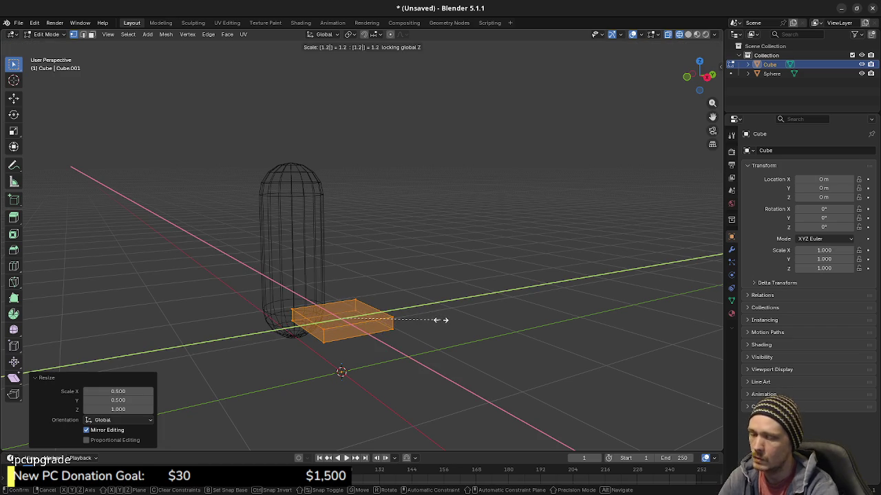
pyautogui.click(439, 320)
pyautogui.moveTo(441, 320)
pyautogui.mouseDown(button='middle')
pyautogui.moveTo(381, 298)
pyautogui.moveTo(374, 275)
pyautogui.moveTo(331, 268)
pyautogui.moveTo(346, 277)
pyautogui.moveTo(368, 271)
pyautogui.moveTo(398, 316)
pyautogui.mouseUp(button='middle')
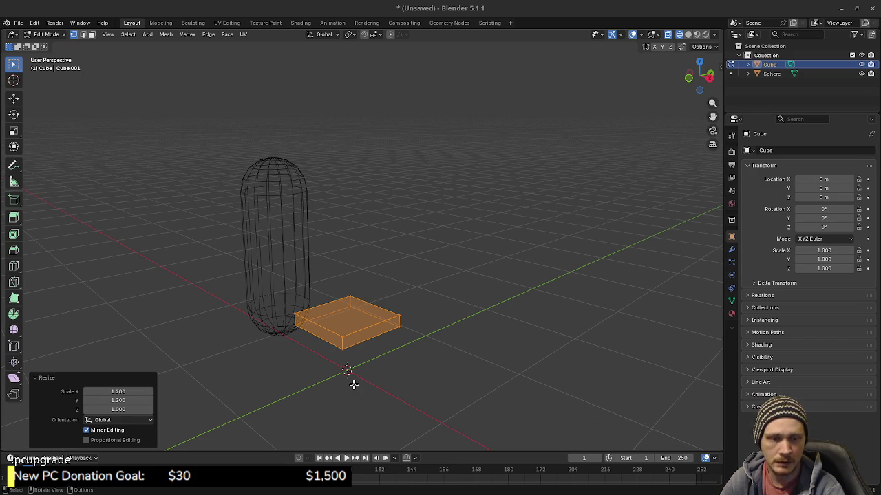
pyautogui.moveTo(349, 362); pyautogui.dragTo(388, 351, button='middle')
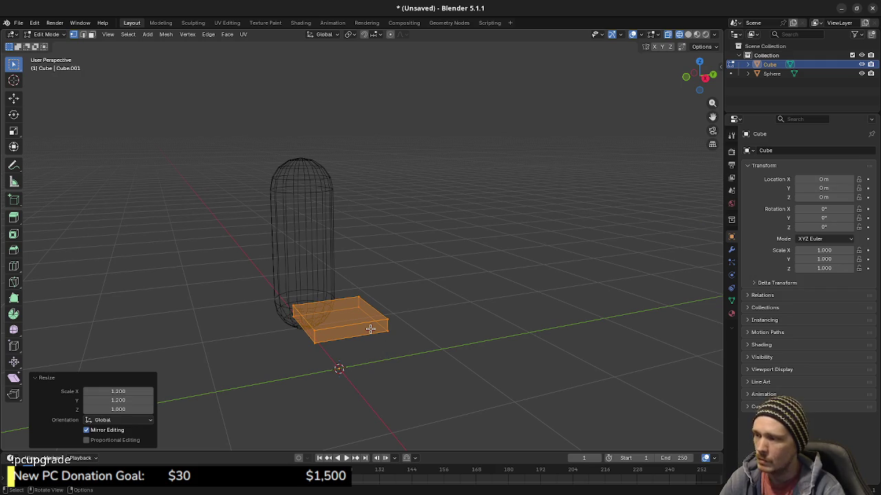
pyautogui.click(372, 325)
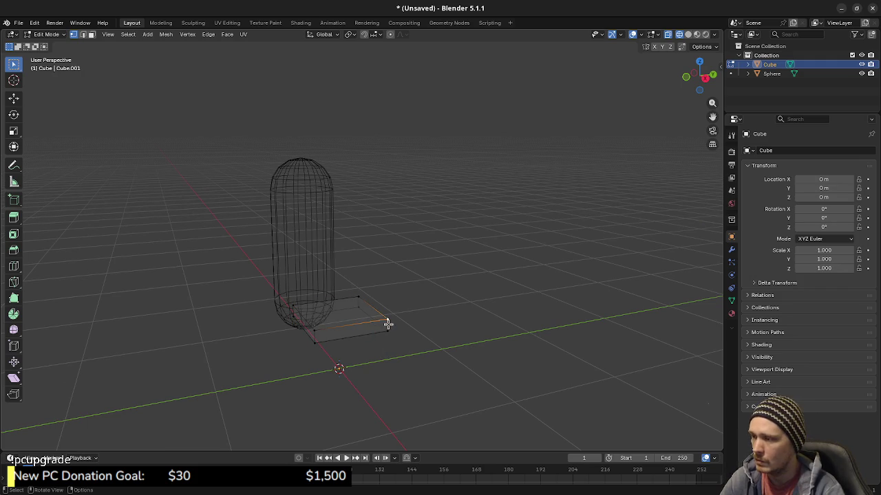
# - Duplicate the seat slab geometry in place, viewed from the top
pyautogui.press('l')
pyautogui.press('KP_7')
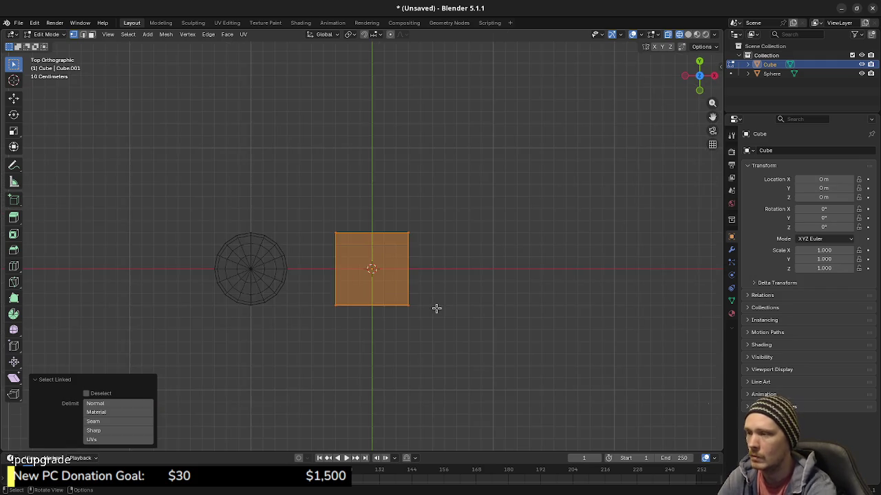
pyautogui.scroll(3, 454, 301)
pyautogui.hotkey('shift', 'd')
pyautogui.press('Escape')
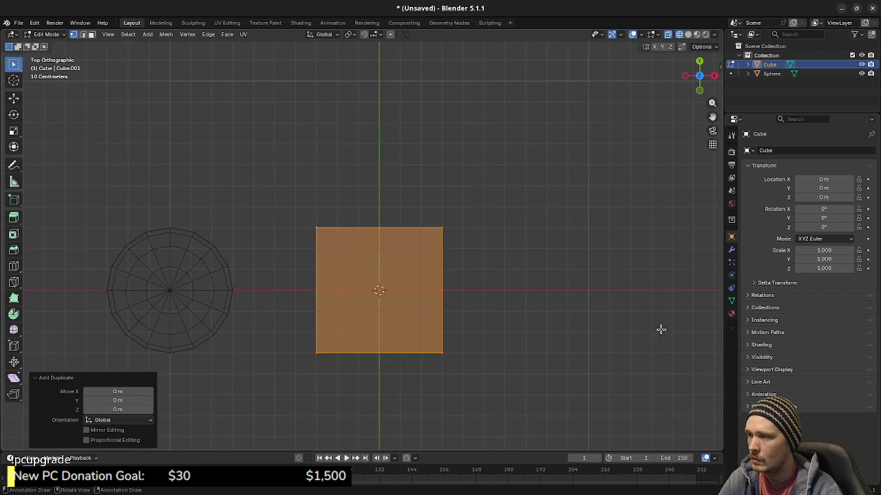
# - Shrink the copy to 0.2 in X and Y and move it to the slab's back-left corner
pyautogui.press('s')
pyautogui.hotkey('shift', 'z')
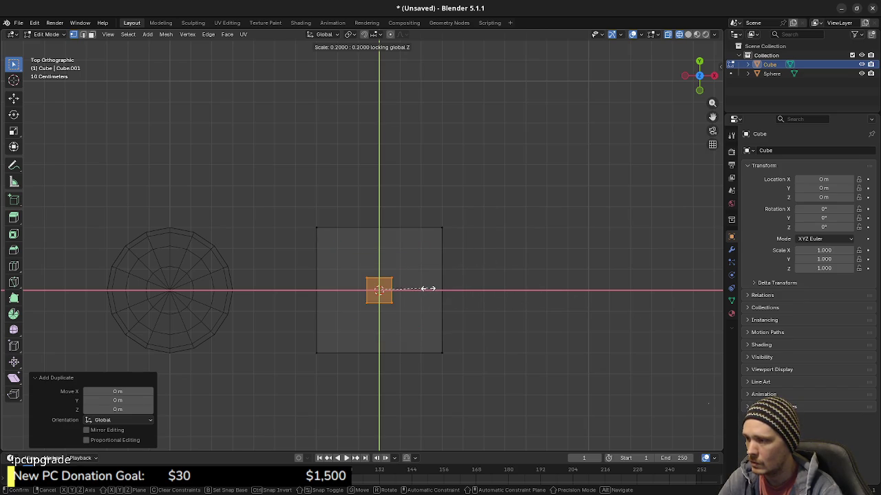
pyautogui.click(432, 289)
pyautogui.press('g')
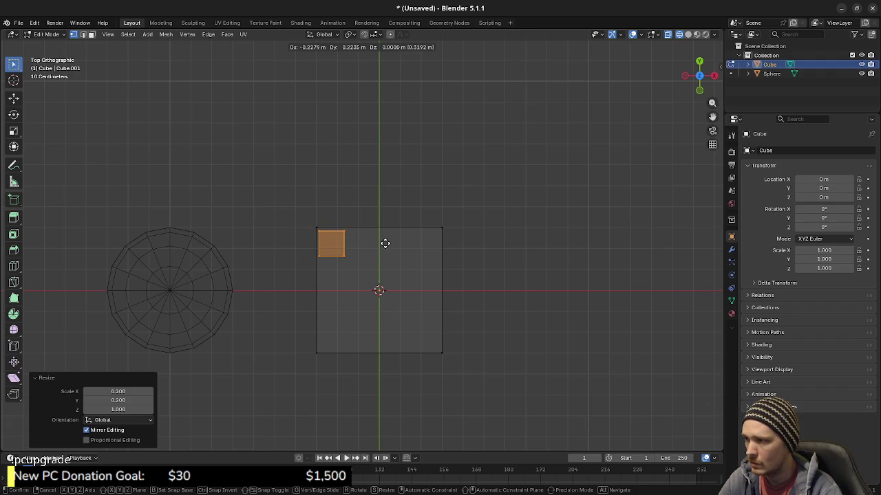
pyautogui.click(385, 243)
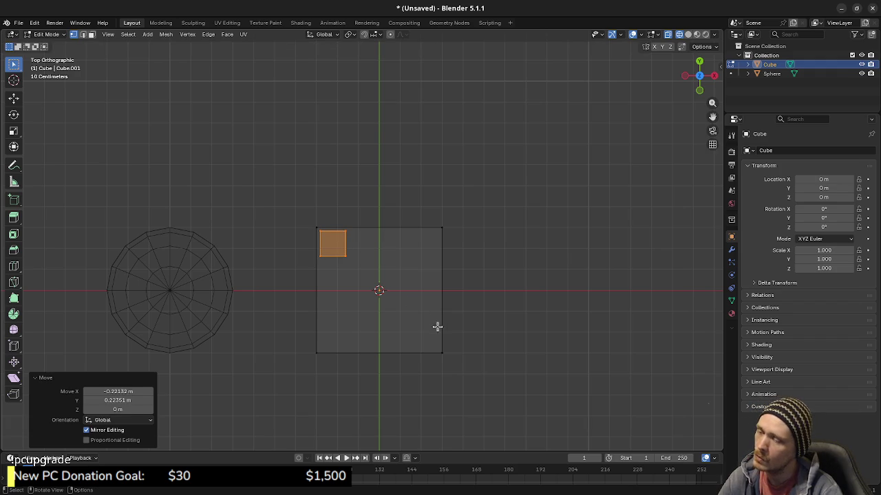
pyautogui.click(434, 326)
pyautogui.moveTo(434, 326); pyautogui.dragTo(381, 269, button='middle')
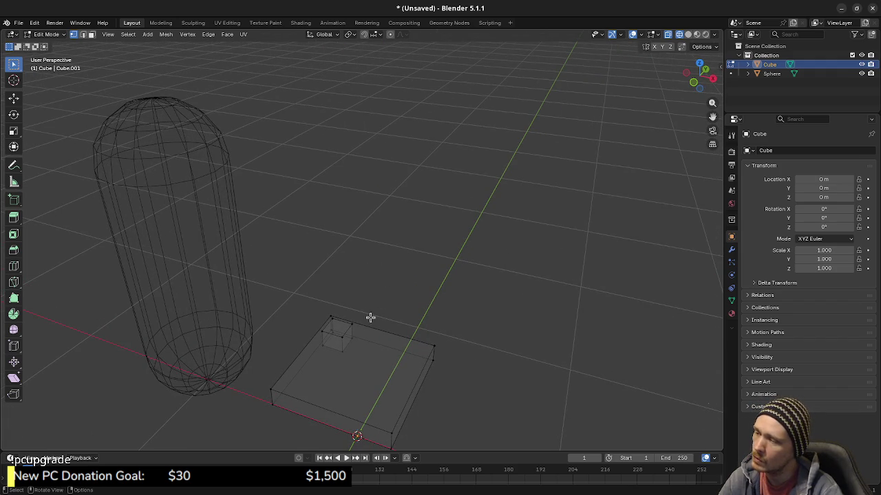
# - From the side view, stretch the small corner block upward into a 0.5 m post
pyautogui.press('l')
pyautogui.press('KP_3')
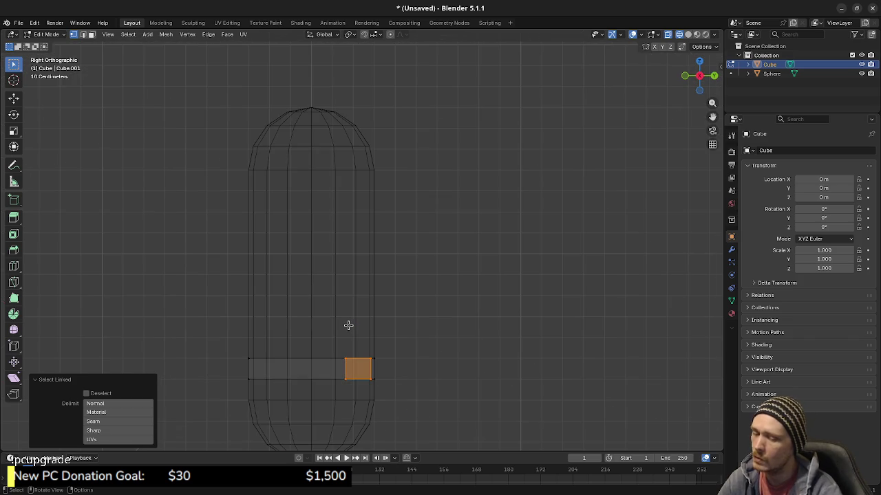
pyautogui.press('z')
pyautogui.click(360, 346)
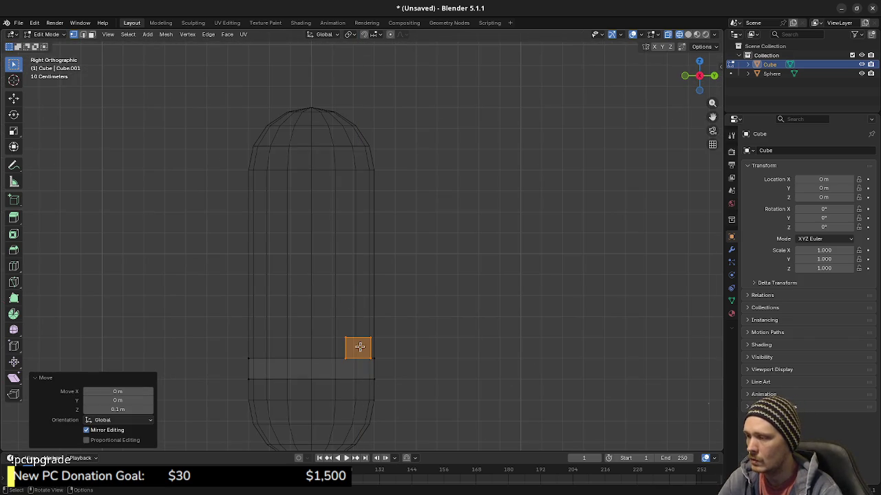
pyautogui.moveTo(313, 322); pyautogui.dragTo(402, 348)
pyautogui.press('g')
pyautogui.press('z')
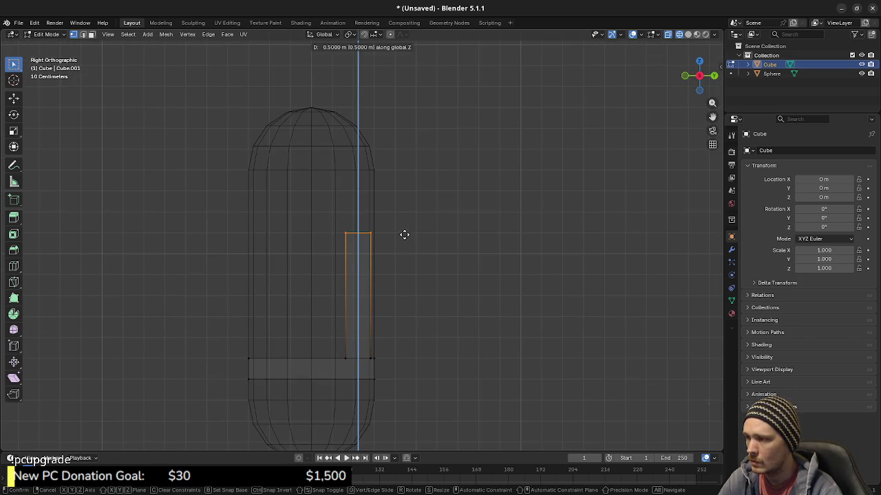
pyautogui.click(405, 235)
# - Raise the seat and post together by 0.1 m, then clear the selection
pyautogui.scroll(-2, 364, 319)
pyautogui.hotkey('ctrl', 'l')
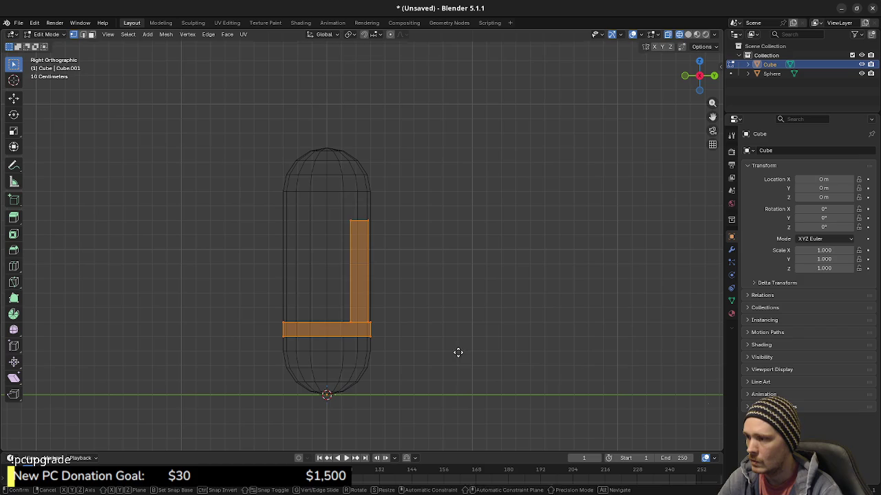
pyautogui.press('z')
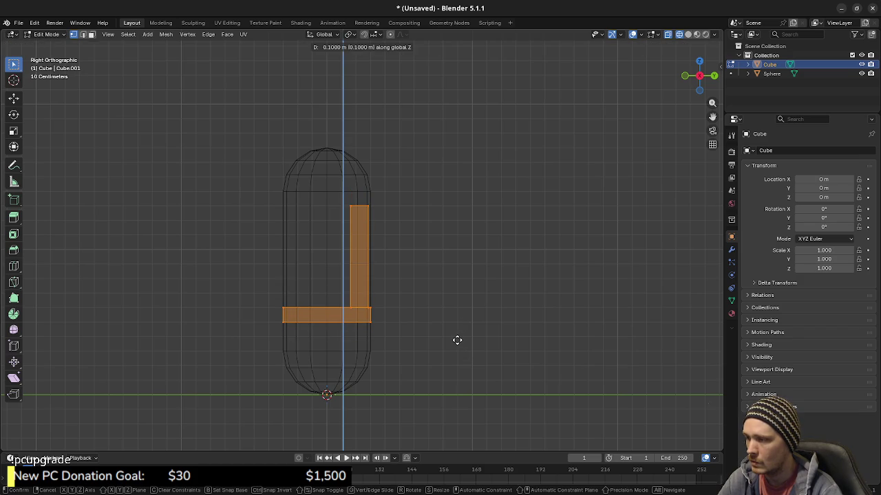
pyautogui.click(457, 340)
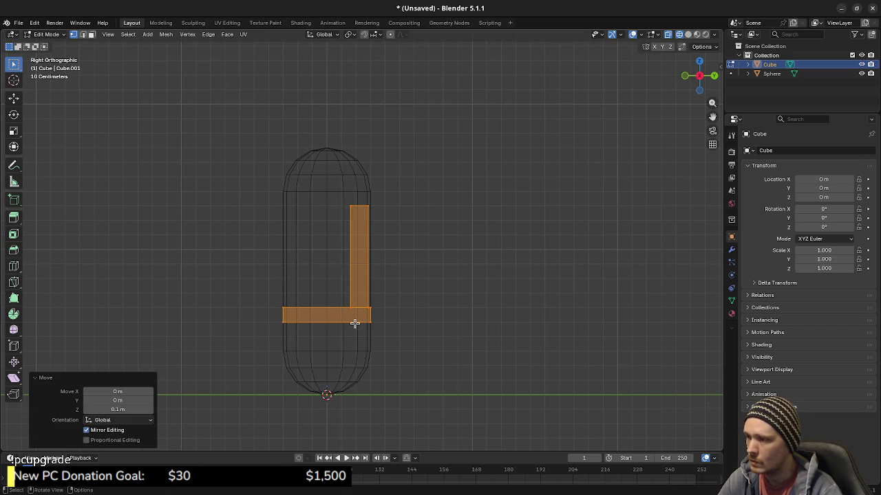
pyautogui.moveTo(236, 158); pyautogui.dragTo(385, 307)
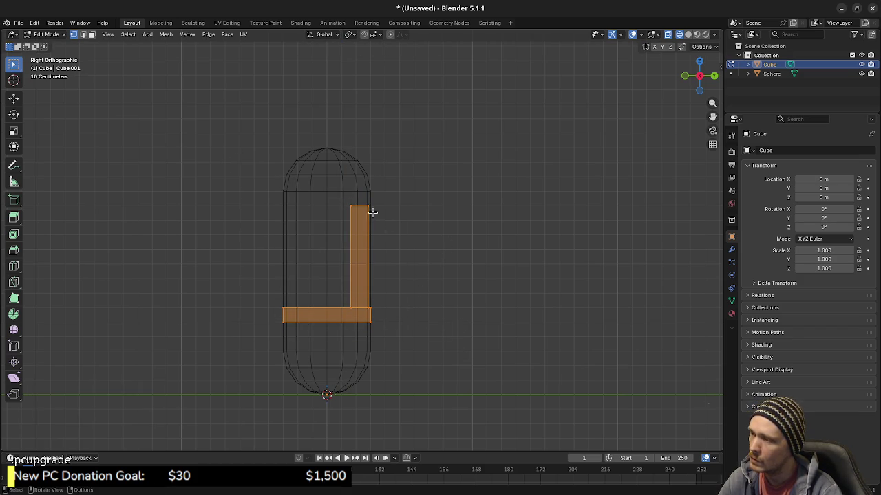
pyautogui.moveTo(373, 301)
pyautogui.mouseDown(button='middle')
pyautogui.moveTo(458, 296)
pyautogui.moveTo(351, 204)
pyautogui.mouseUp(button='middle')
pyautogui.hotkey('alt', 'a')
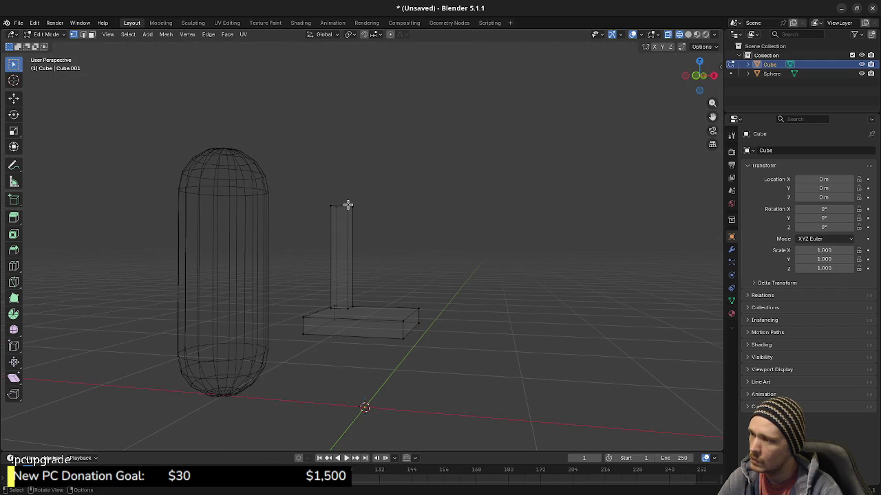
# - Add a centred loop cut across the seat slab
pyautogui.press('l')
pyautogui.click(495, 313)
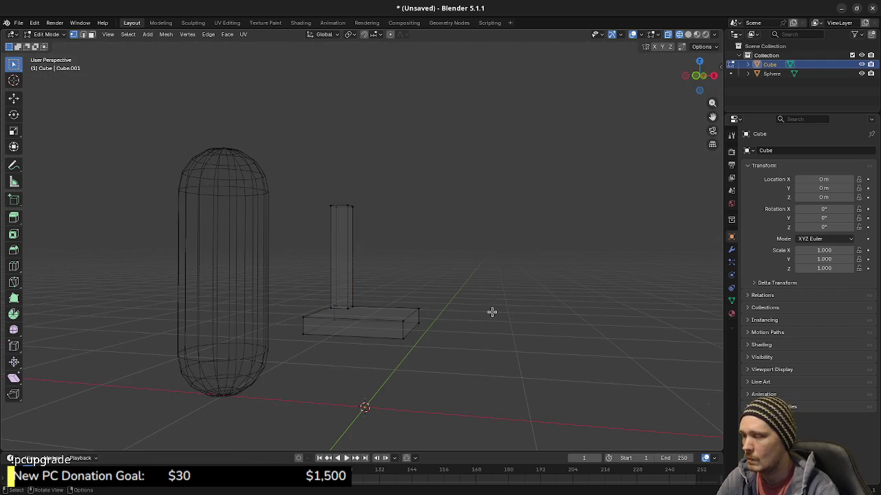
pyautogui.moveTo(437, 310); pyautogui.dragTo(371, 294, button='middle')
pyautogui.hotkey('ctrl', 'r')
pyautogui.click(385, 332)
pyautogui.rightClick(385, 332)
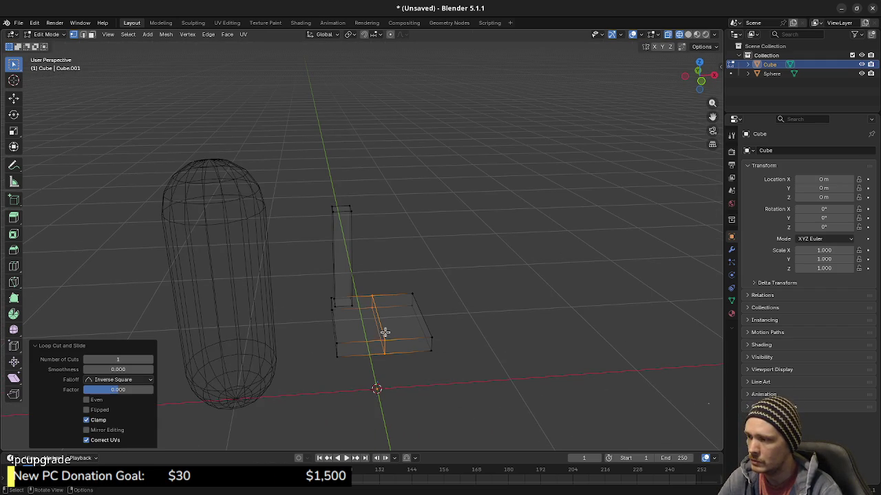
# - Mirror the back post to the seat's other side about the 3D cursor (S X -1) and flip its normals
pyautogui.moveTo(411, 313); pyautogui.dragTo(417, 335, button='middle')
pyautogui.hotkey('alt', 'a')
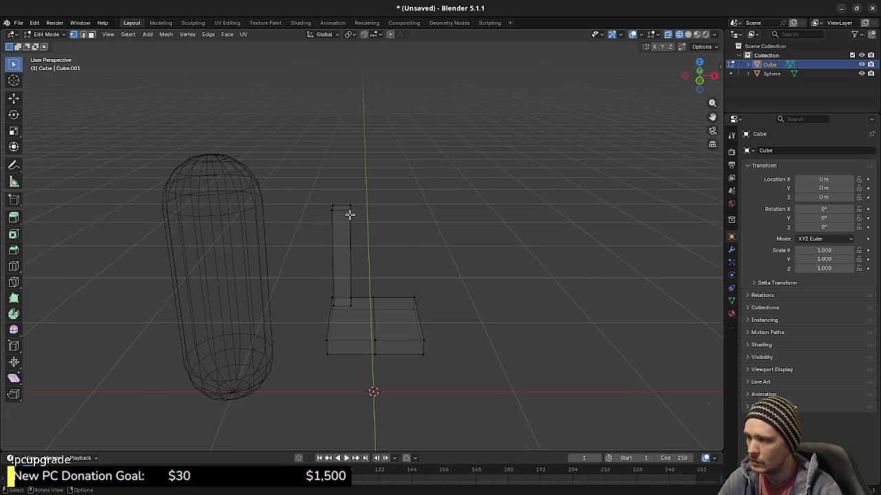
pyautogui.press('l')
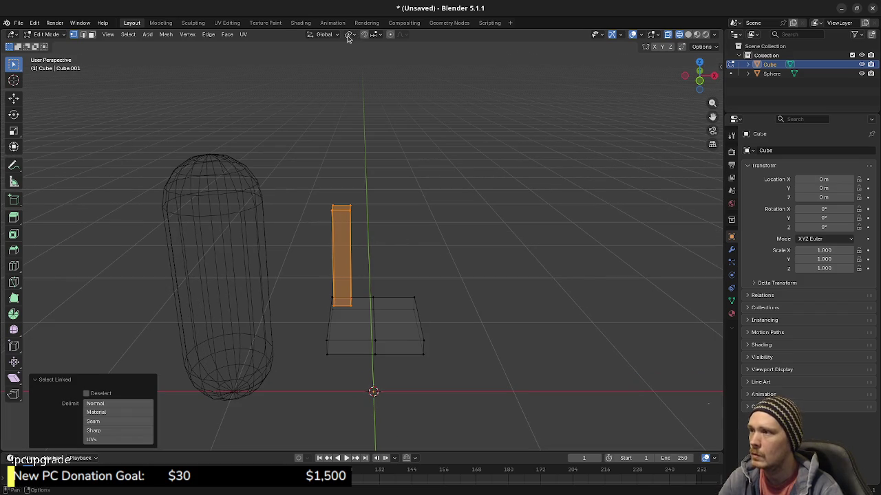
pyautogui.click(348, 36)
pyautogui.click(372, 77)
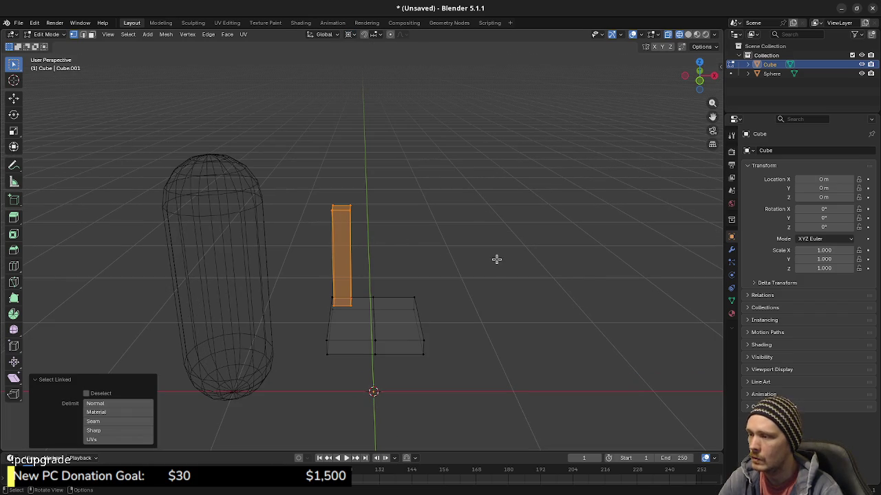
pyautogui.write('sx-1')
pyautogui.press('Return')
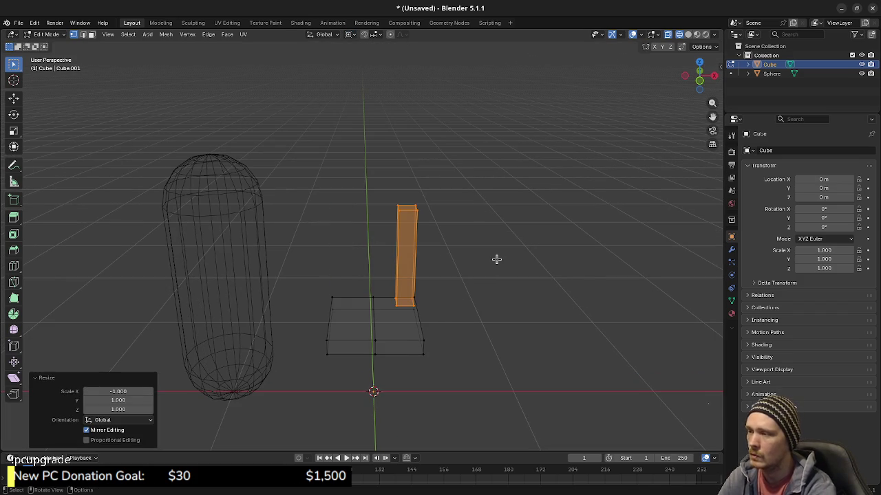
pyautogui.hotkey('alt', 'n')
pyautogui.click(496, 260)
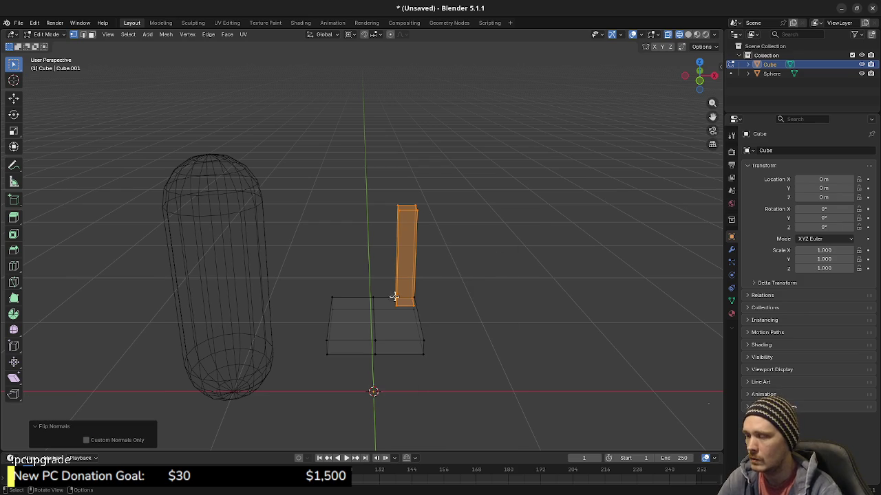
# - Box-select the seat's left half and delete its vertices
pyautogui.moveTo(309, 272); pyautogui.dragTo(348, 375)
pyautogui.press('x')
pyautogui.click(348, 378)
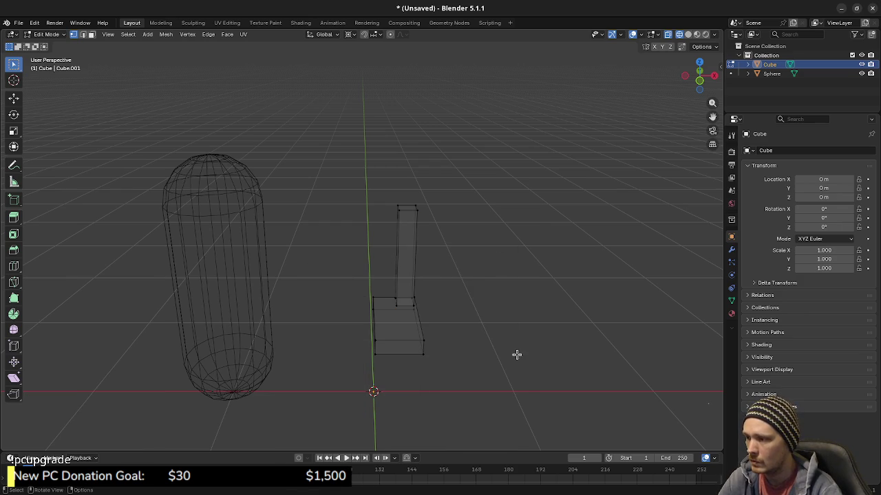
# - Add a Mirror modifier to the Cube and inspect the mirrored post and seat
pyautogui.click(732, 249)
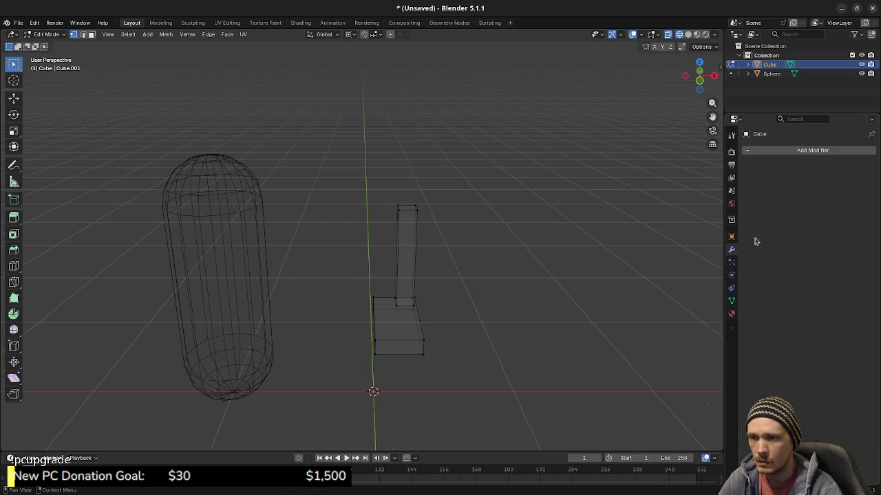
pyautogui.click(782, 150)
pyautogui.moveTo(738, 168)
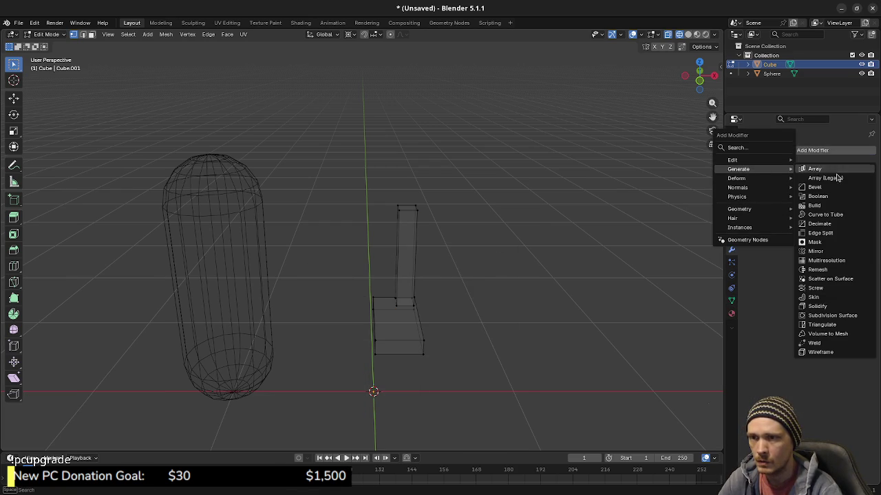
pyautogui.click(815, 251)
pyautogui.moveTo(605, 304)
pyautogui.mouseDown(button='middle')
pyautogui.moveTo(438, 304)
pyautogui.moveTo(380, 179)
pyautogui.mouseUp(button='middle')
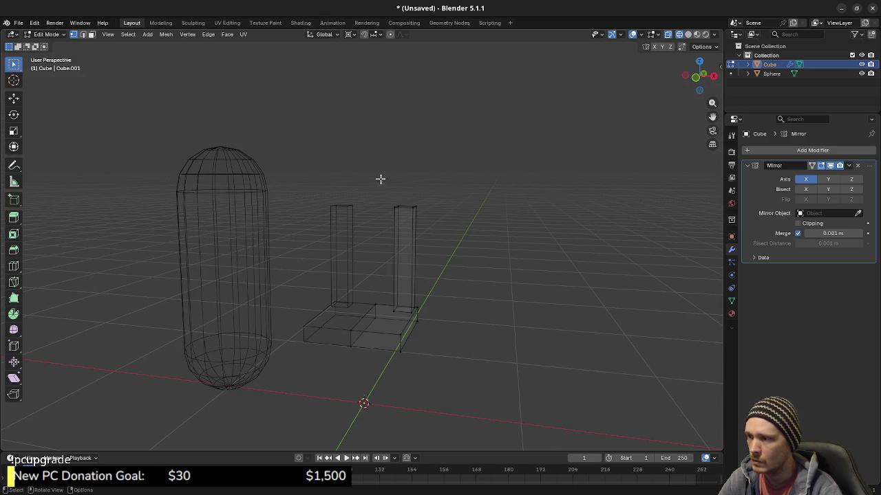
pyautogui.press('l')
pyautogui.moveTo(510, 303); pyautogui.dragTo(481, 291, button='middle')
pyautogui.press('l')
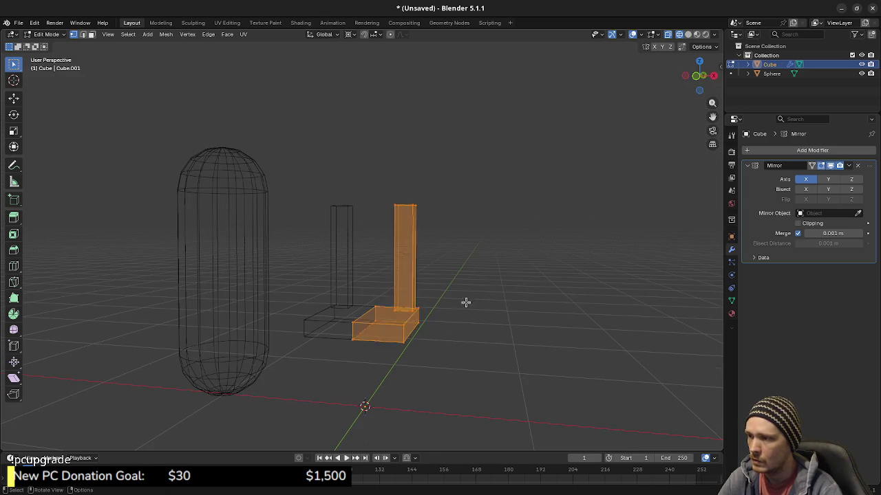
pyautogui.hotkey('alt', 'a')
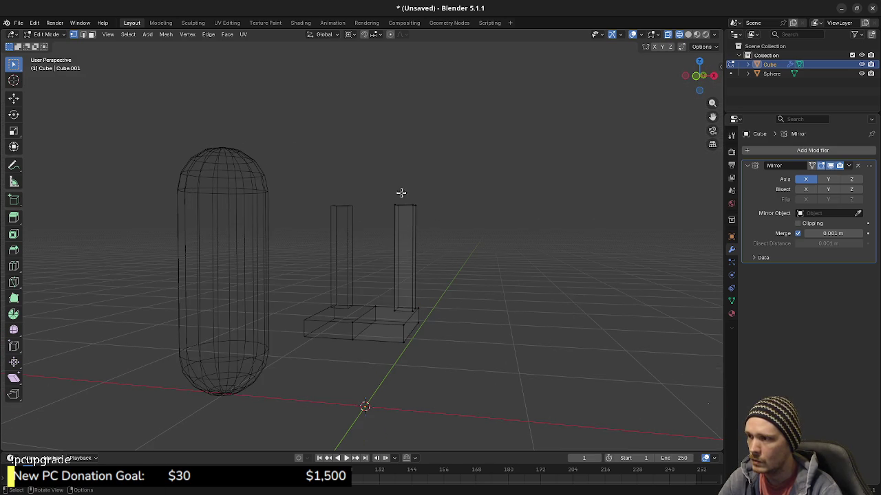
pyautogui.moveTo(383, 186); pyautogui.dragTo(444, 220)
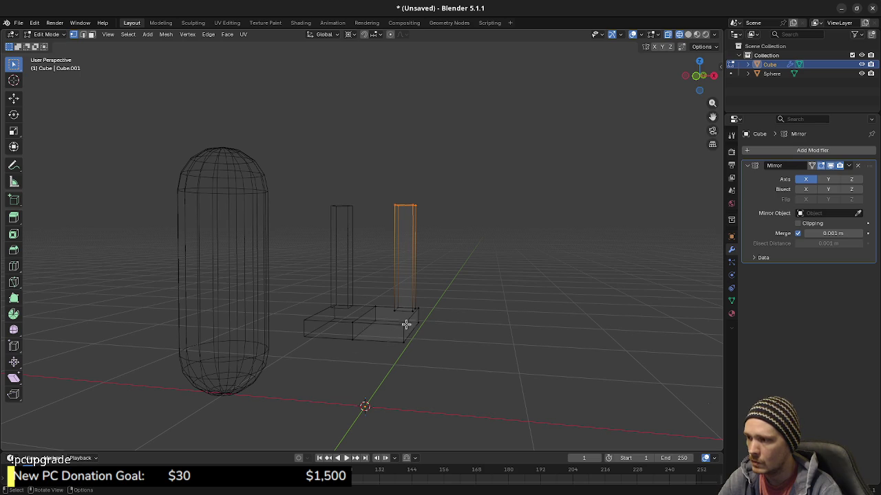
pyautogui.hotkey('alt', 'a')
# - Duplicate the right seat block and raise the copy on Z atop the posts as a crossbar
pyautogui.press('l')
pyautogui.press('KP_1')
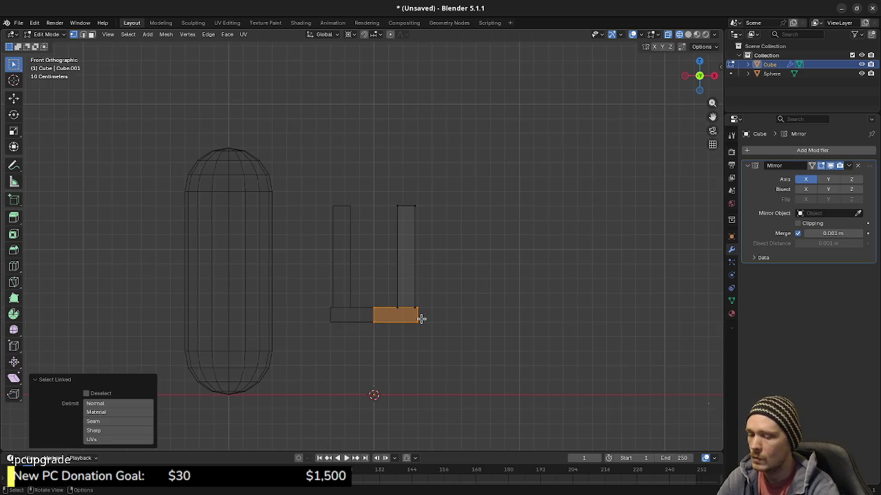
pyautogui.hotkey('shift', 'd')
pyautogui.rightClick(463, 329)
pyautogui.press('g')
pyautogui.press('z')
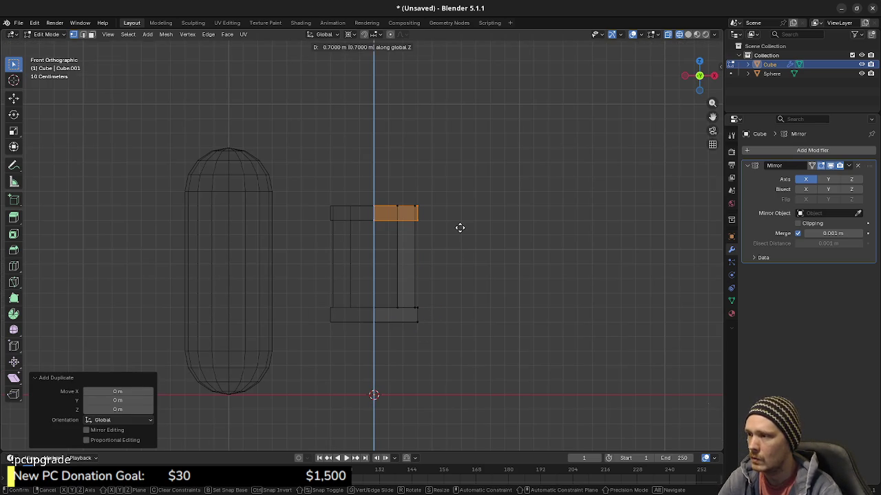
pyautogui.click(462, 198)
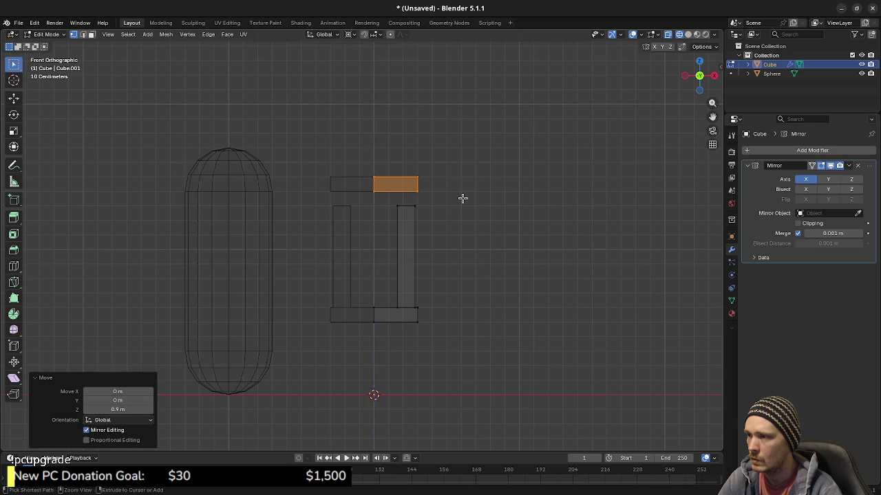
pyautogui.moveTo(462, 198)
pyautogui.keyDown('shift'); pyautogui.mouseDown(button='middle')
pyautogui.moveTo(428, 228)
pyautogui.moveTo(428, 259)
pyautogui.mouseUp(button='middle'); pyautogui.keyUp('shift')
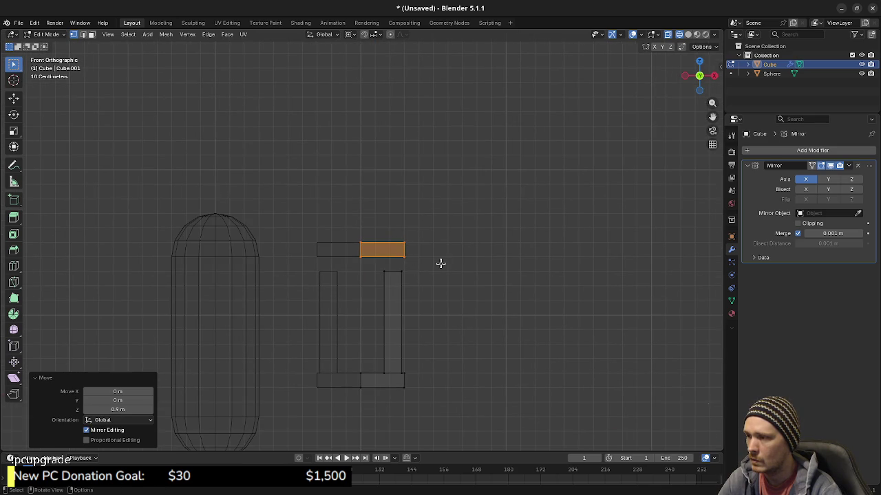
# - In right side view, move the crossbar face 0.5 m back along Y
pyautogui.press('KP_3')
pyautogui.press('g')
pyautogui.press('x')
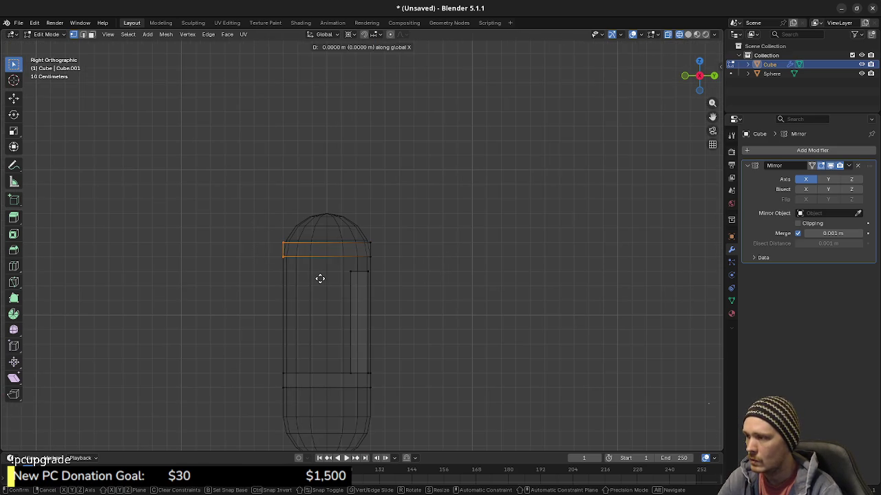
pyautogui.press('y')
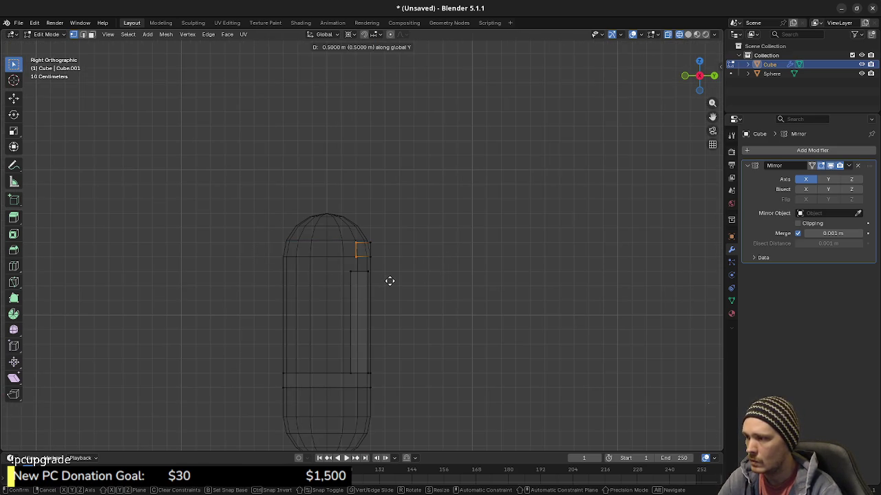
pyautogui.click(390, 281)
# - Nudge the face at the crossbar's end 0.02 m along Y
pyautogui.scroll(2, 386, 287)
pyautogui.press('b')
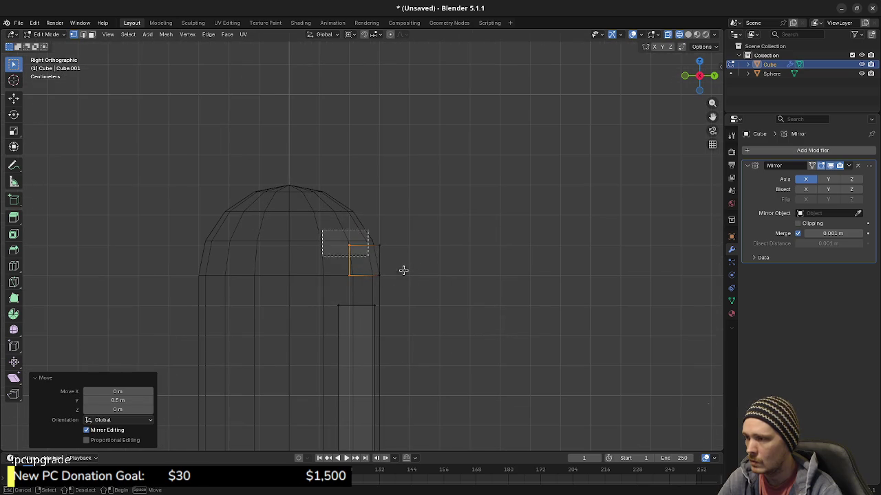
pyautogui.moveTo(403, 270); pyautogui.dragTo(389, 282)
pyautogui.keyDown('shift'); pyautogui.moveTo(448, 355); pyautogui.dragTo(456, 299, button='middle'); pyautogui.keyUp('shift')
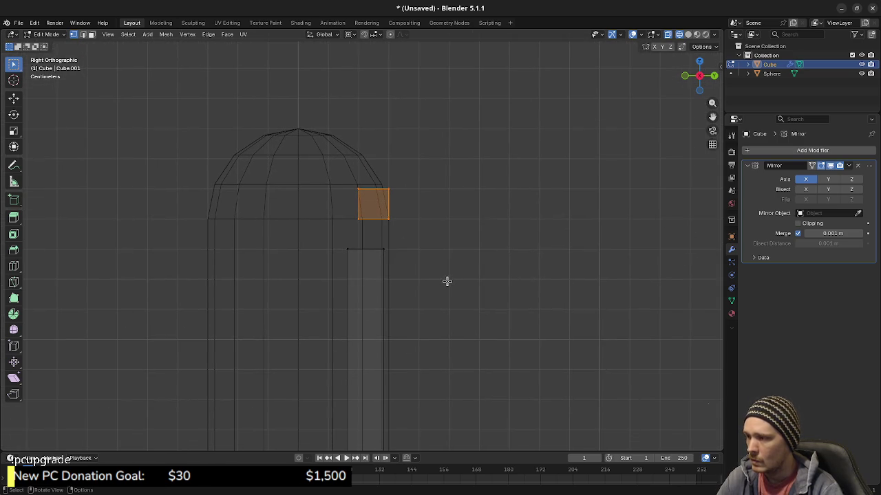
pyautogui.scroll(1, 413, 273)
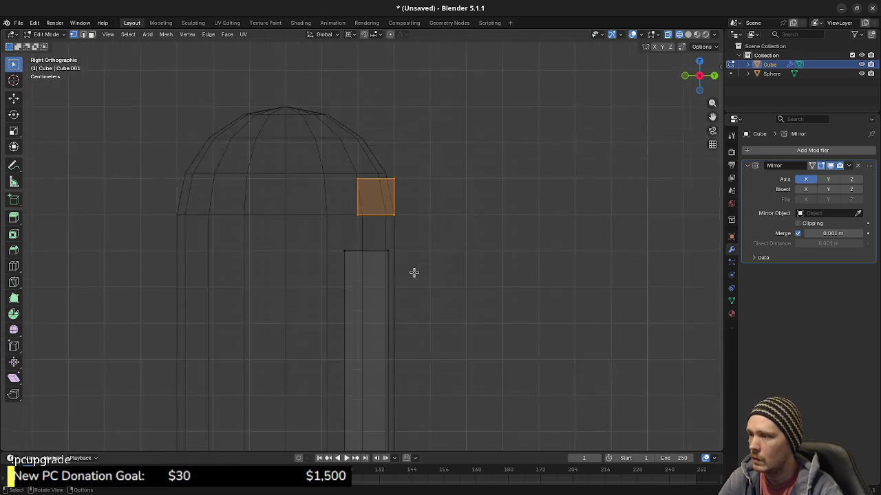
pyautogui.scroll(4, 440, 247)
pyautogui.press('g')
pyautogui.press('x')
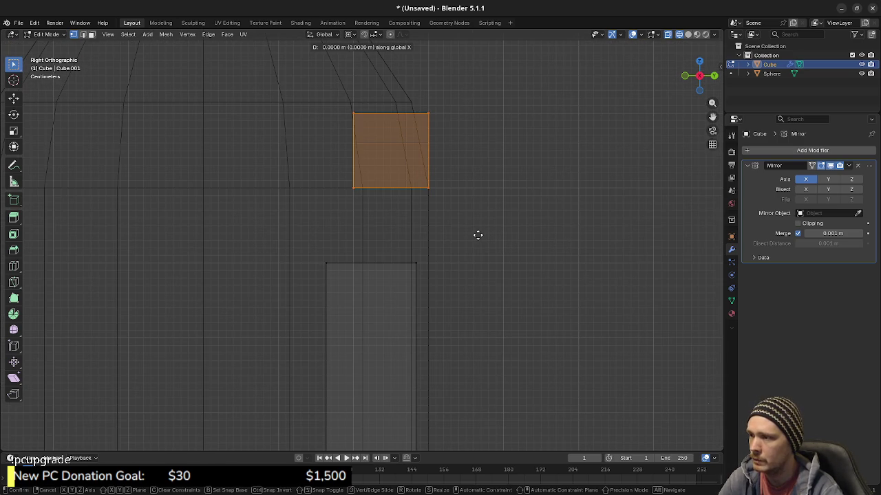
pyautogui.press('y')
pyautogui.click(470, 238)
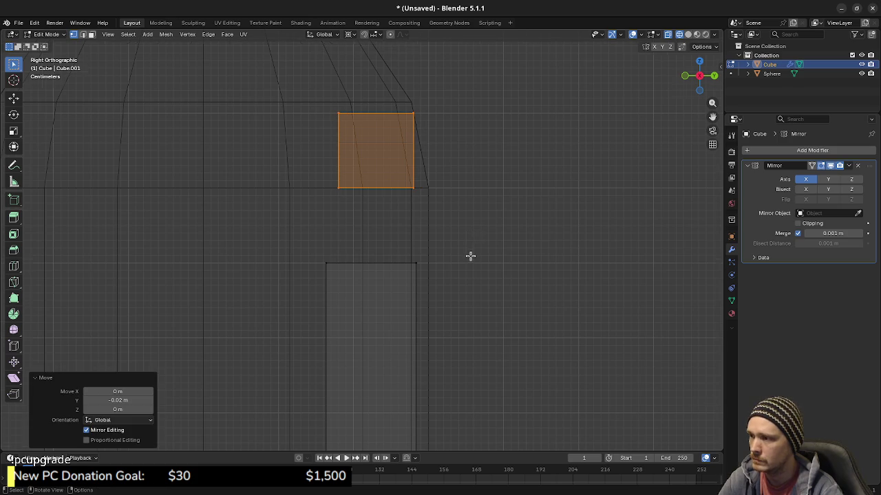
# - Move the slat's top edge 0.02 m along Y to align with the crossbar
pyautogui.scroll(-4, 471, 262)
pyautogui.scroll(-4, 376, 297)
pyautogui.scroll(1, 411, 336)
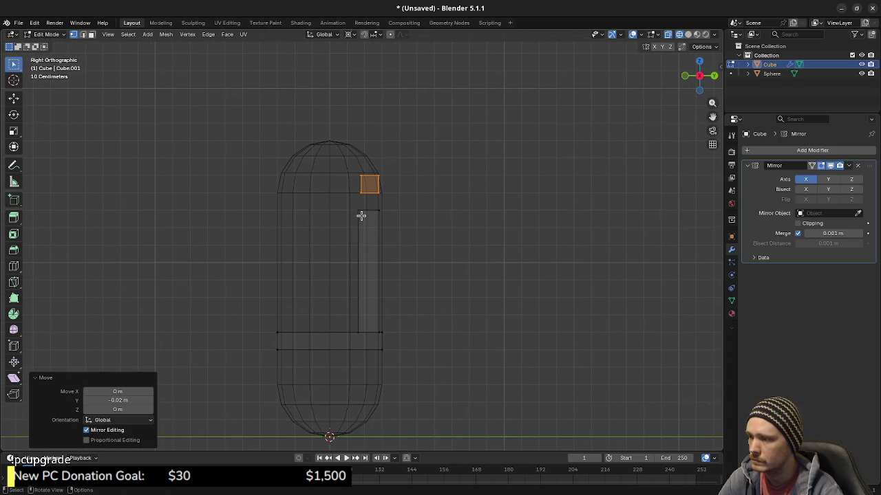
pyautogui.moveTo(352, 204); pyautogui.dragTo(365, 353)
pyautogui.scroll(4, 374, 273)
pyautogui.scroll(5, 373, 206)
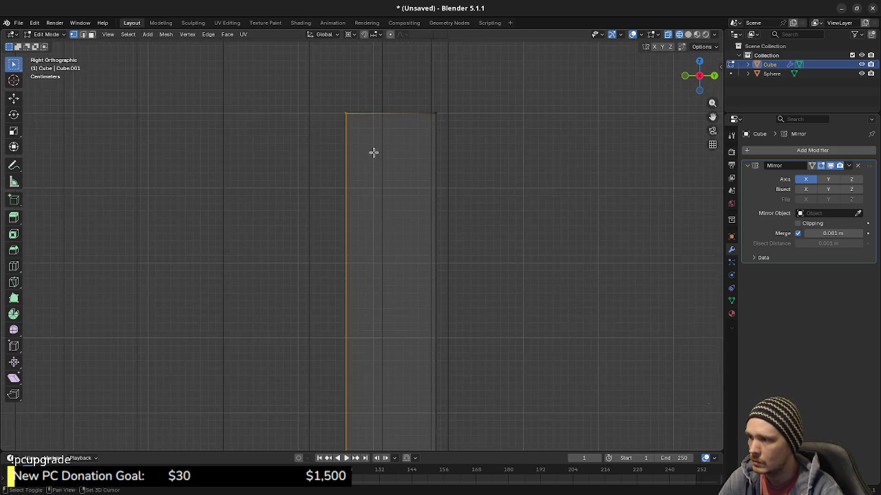
pyautogui.keyDown('shift'); pyautogui.moveTo(374, 151); pyautogui.dragTo(367, 259, button='middle'); pyautogui.keyUp('shift')
pyautogui.press('g')
pyautogui.press('y')
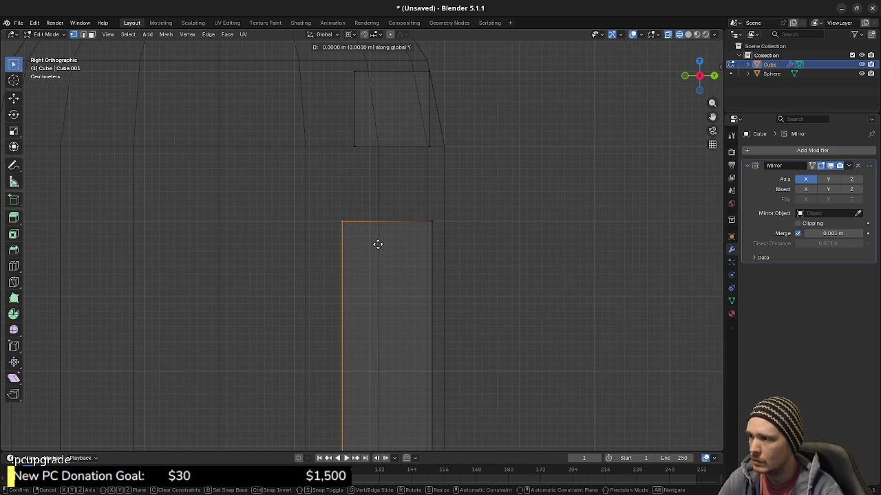
pyautogui.click(391, 247)
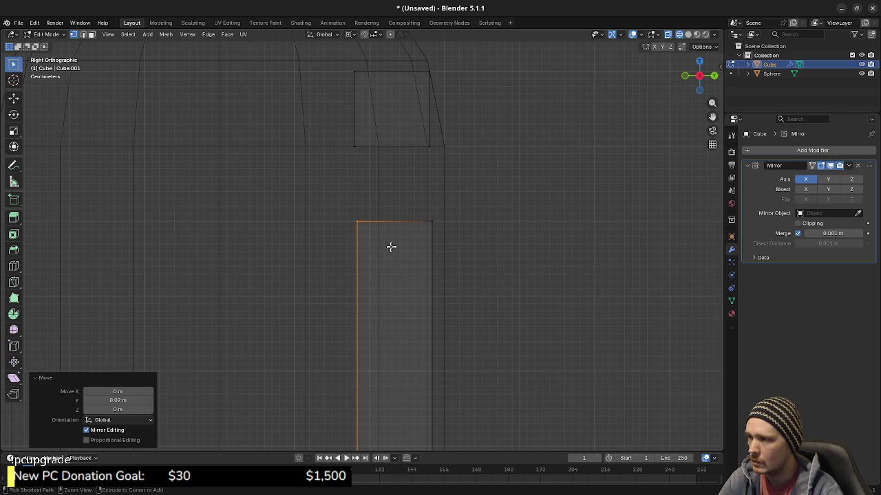
# - Show the transform sidebar and check the piece's connected faces
pyautogui.press('n')
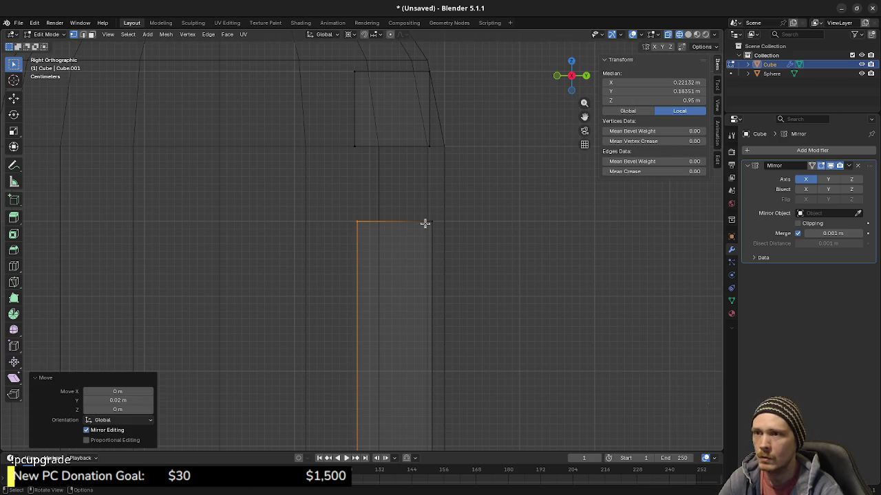
pyautogui.press('l')
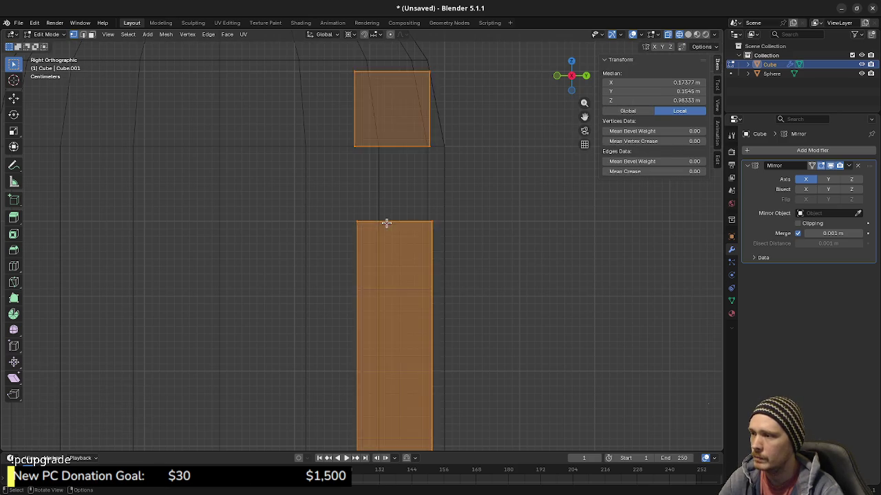
pyautogui.hotkey('alt', 'a')
pyautogui.scroll(-2, 360, 236)
pyautogui.scroll(-2, 367, 216)
pyautogui.keyDown('shift'); pyautogui.moveTo(391, 270); pyautogui.dragTo(404, 214, button='middle'); pyautogui.keyUp('shift')
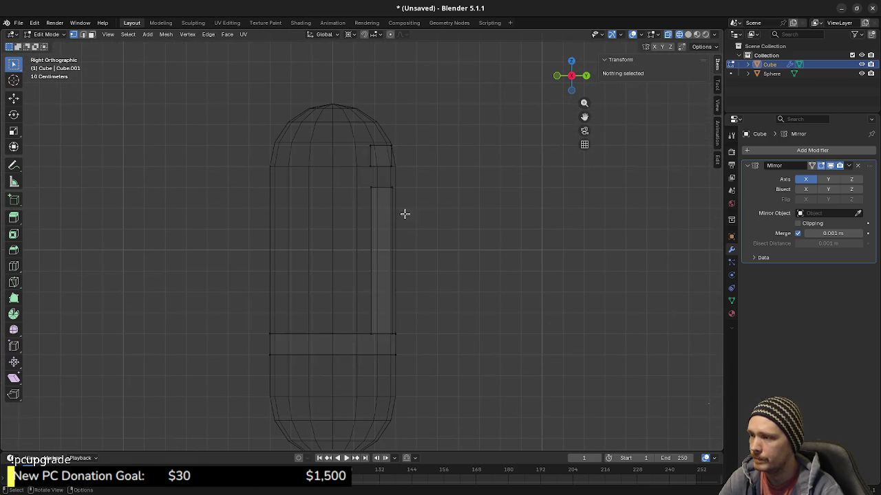
# - Delete the old connected slat strip's vertices
pyautogui.press('l')
pyautogui.press('x')
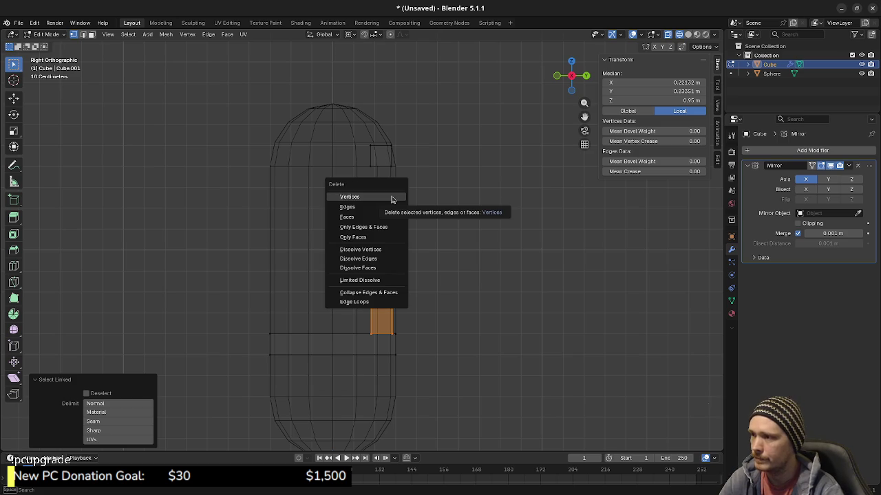
pyautogui.click(391, 200)
pyautogui.moveTo(392, 206)
pyautogui.mouseDown(button='middle')
pyautogui.moveTo(371, 271)
pyautogui.moveTo(411, 285)
pyautogui.mouseUp(button='middle')
# - Add a cube, scale it to 0.1, and place it at 0.2, 0.2 in top view
pyautogui.hotkey('shift', 'a')
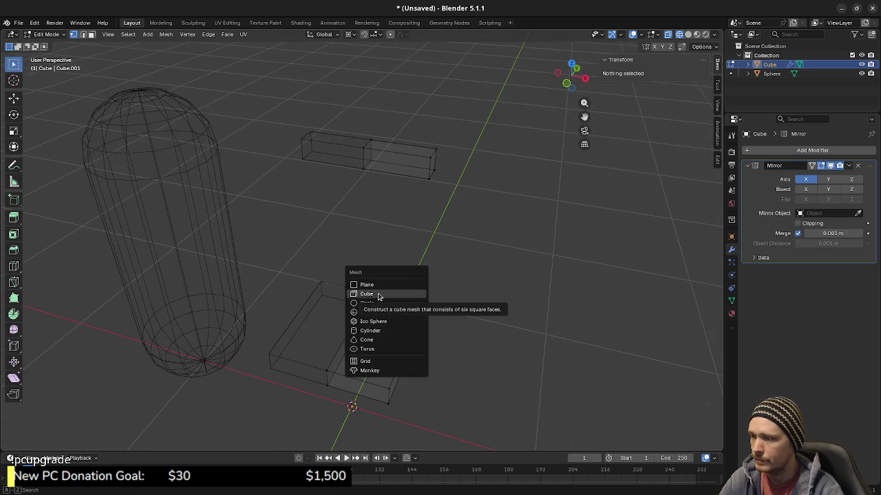
pyautogui.click(378, 296)
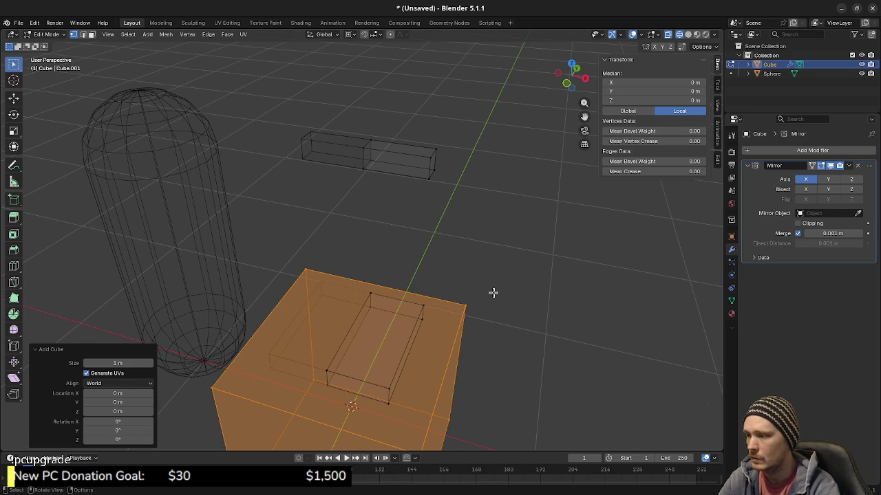
pyautogui.moveTo(493, 293); pyautogui.dragTo(503, 230, button='middle')
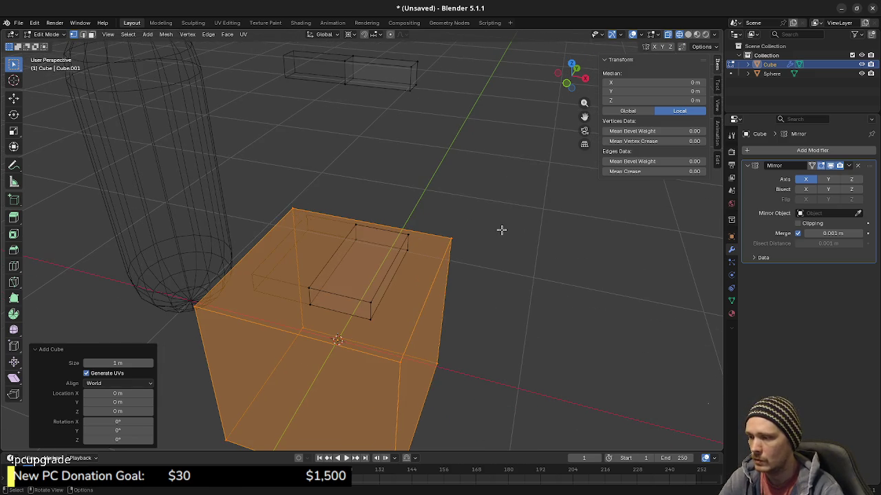
pyautogui.write('s.1')
pyautogui.press('Return')
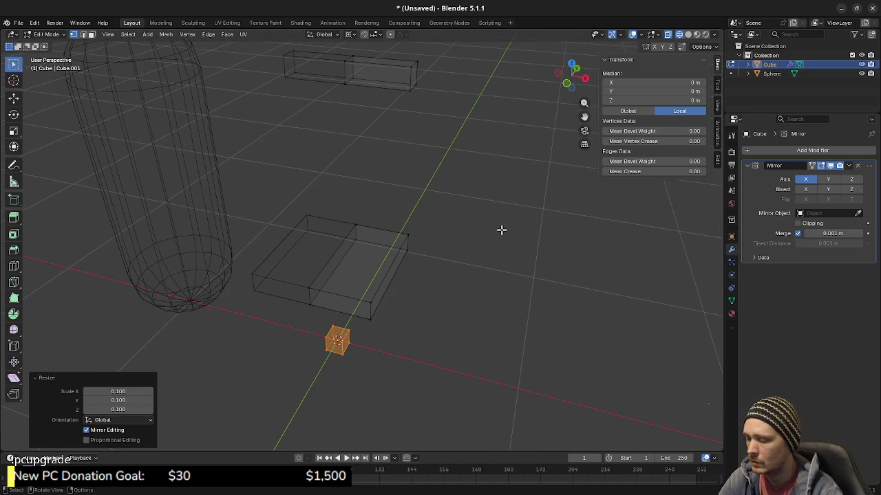
pyautogui.press('KP_7')
pyautogui.press('g')
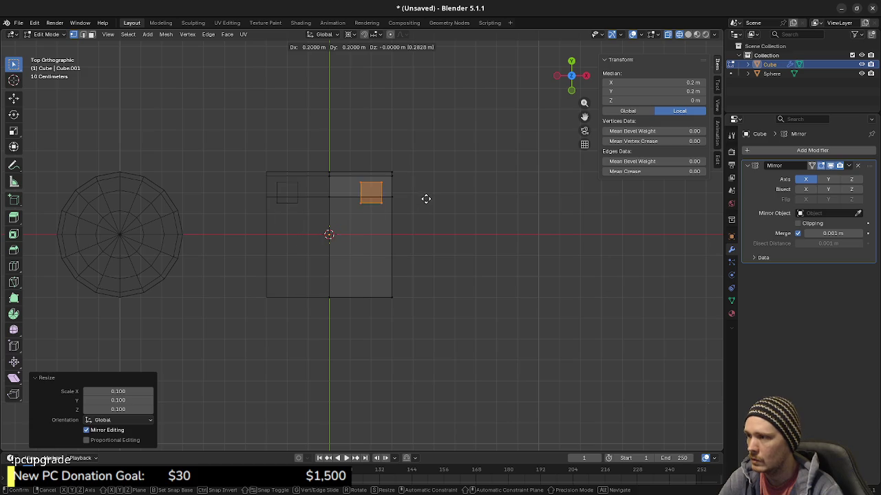
pyautogui.click(416, 199)
# - Select the small cube and raise it 0.7 m on Z
pyautogui.scroll(4, 400, 219)
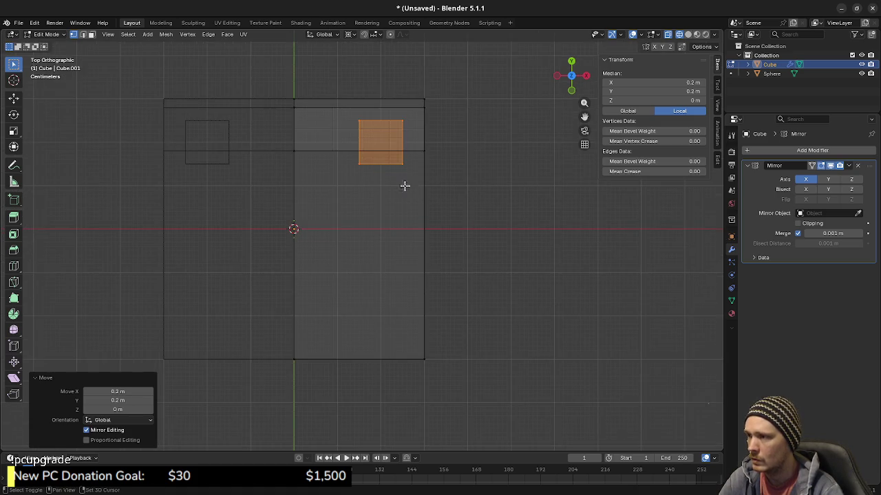
pyautogui.moveTo(404, 187)
pyautogui.keyDown('shift'); pyautogui.mouseDown(button='middle')
pyautogui.moveTo(458, 347)
pyautogui.moveTo(436, 287)
pyautogui.moveTo(450, 356)
pyautogui.moveTo(406, 352)
pyautogui.moveTo(351, 370)
pyautogui.mouseUp(button='middle'); pyautogui.keyUp('shift')
pyautogui.click(455, 275)
pyautogui.moveTo(351, 369); pyautogui.dragTo(440, 441)
pyautogui.press('KP_3')
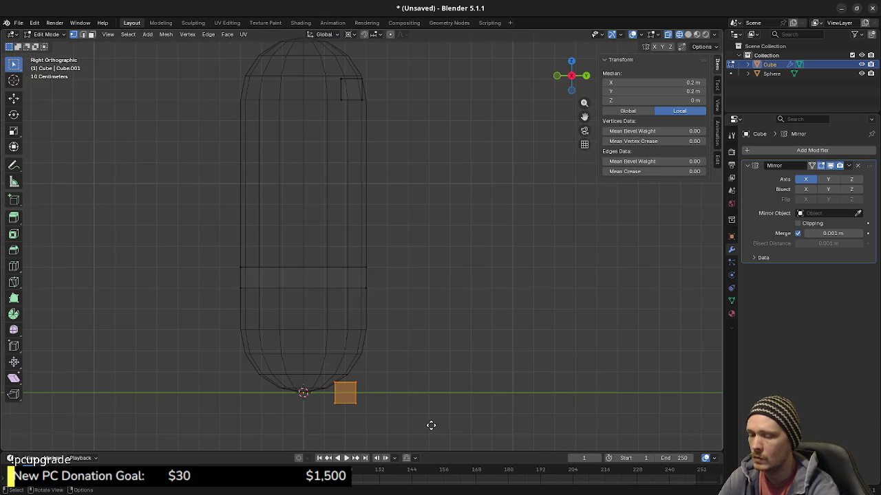
pyautogui.press('g')
pyautogui.press('z')
pyautogui.click(437, 287)
# - Try lowering the cube 0.05 m, then undo it
pyautogui.scroll(8, 345, 259)
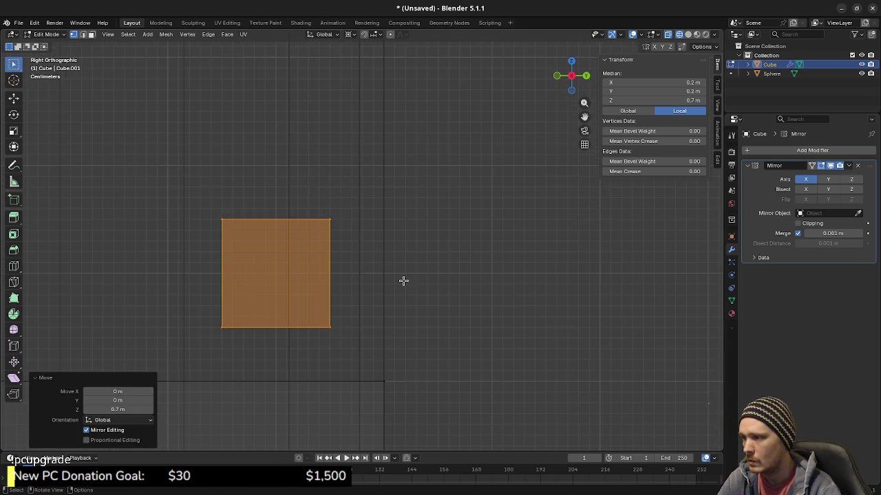
pyautogui.press('g')
pyautogui.press('z')
pyautogui.click(411, 337)
pyautogui.scroll(-5, 411, 336)
pyautogui.scroll(-4, 325, 311)
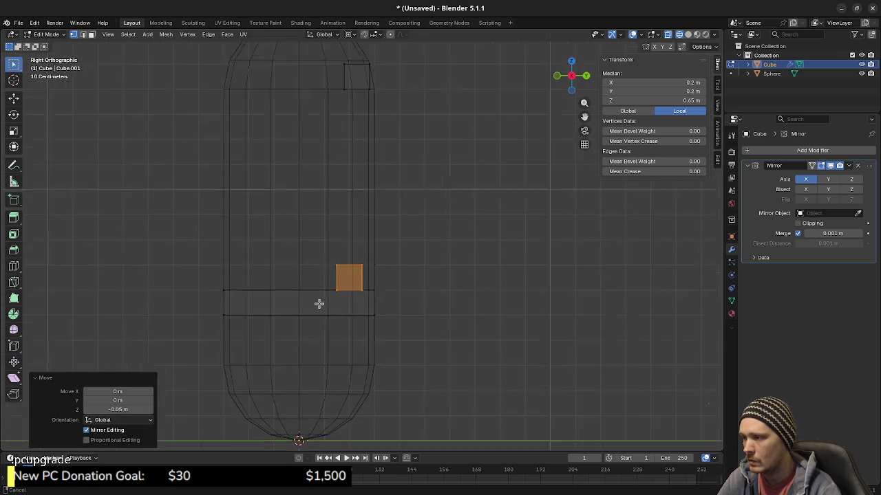
pyautogui.moveTo(325, 310)
pyautogui.mouseDown(button='middle')
pyautogui.moveTo(369, 313)
pyautogui.moveTo(360, 319)
pyautogui.mouseUp(button='middle')
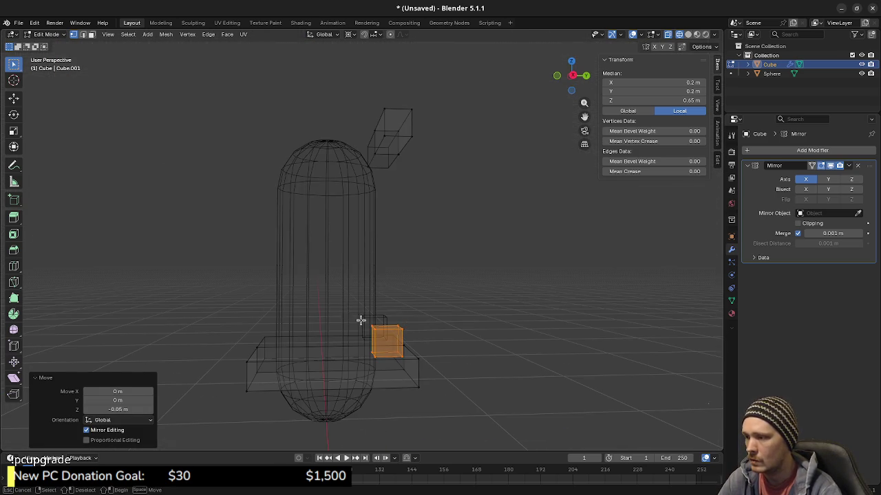
pyautogui.hotkey('ctrl', 'z')
pyautogui.press('KP_3')
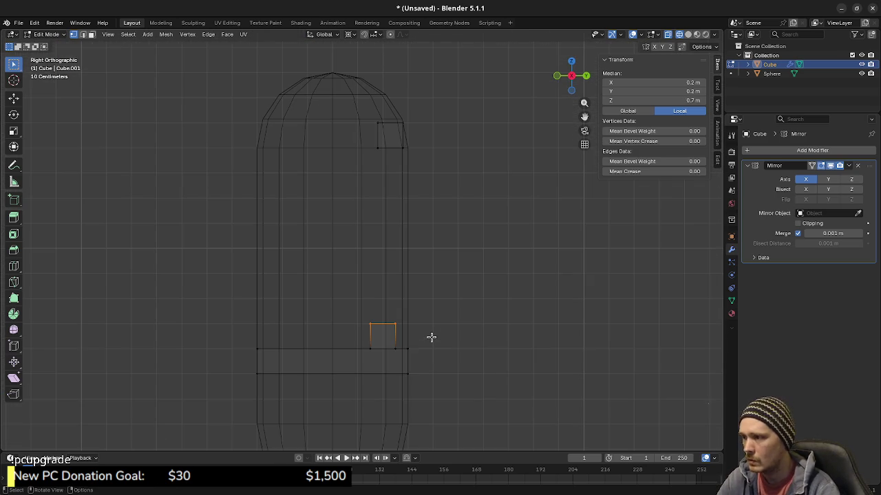
# - Stretch the cube's top face 0.6 m up into a tall post, then select the crossbar face
pyautogui.press('g')
pyautogui.press('z')
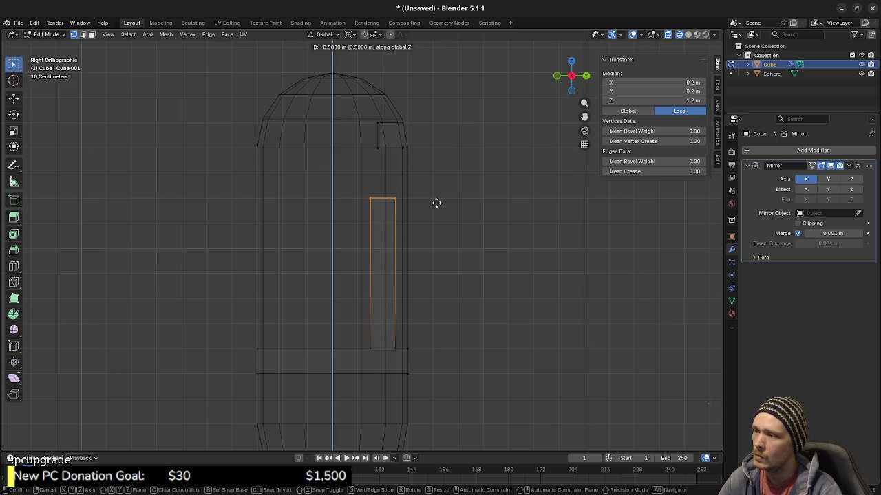
pyautogui.click(436, 196)
pyautogui.moveTo(422, 307)
pyautogui.mouseDown(button='middle')
pyautogui.moveTo(376, 315)
pyautogui.moveTo(464, 318)
pyautogui.moveTo(423, 311)
pyautogui.moveTo(360, 206)
pyautogui.mouseUp(button='middle')
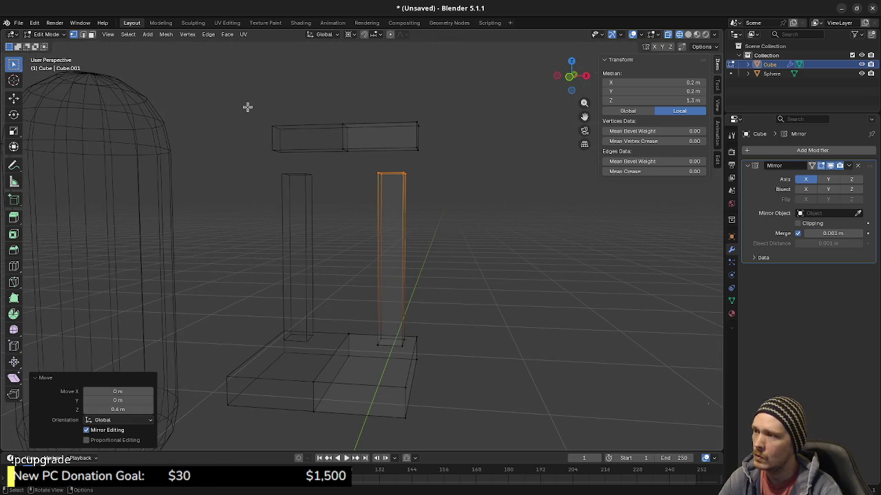
pyautogui.moveTo(248, 107); pyautogui.dragTo(476, 163)
pyautogui.press('KP_7')
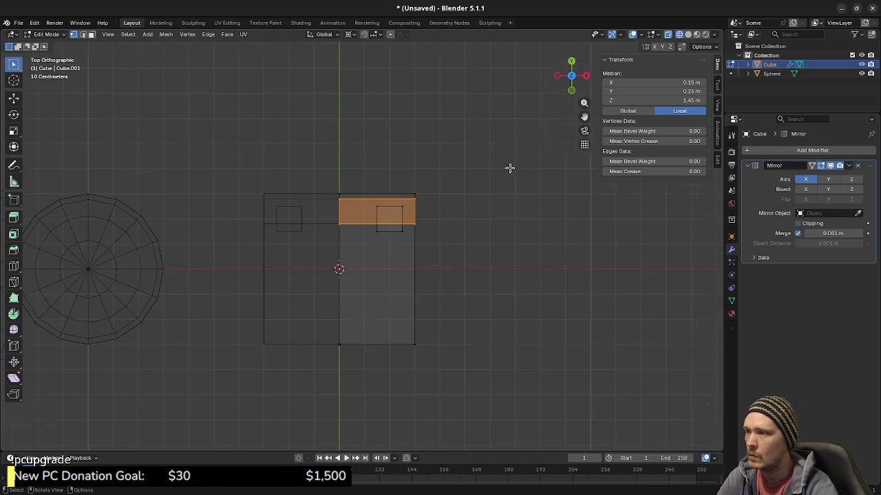
# - Shift the crossbar face 0.03 m back on Y and lower it 0.1 m on Z
pyautogui.scroll(3, 510, 167)
pyautogui.press('g')
pyautogui.press('y')
pyautogui.click(509, 182)
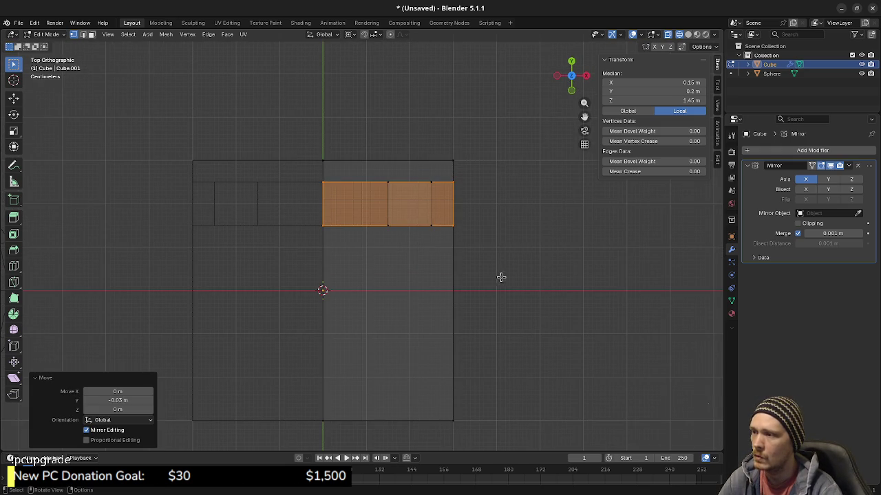
pyautogui.press('KP_1')
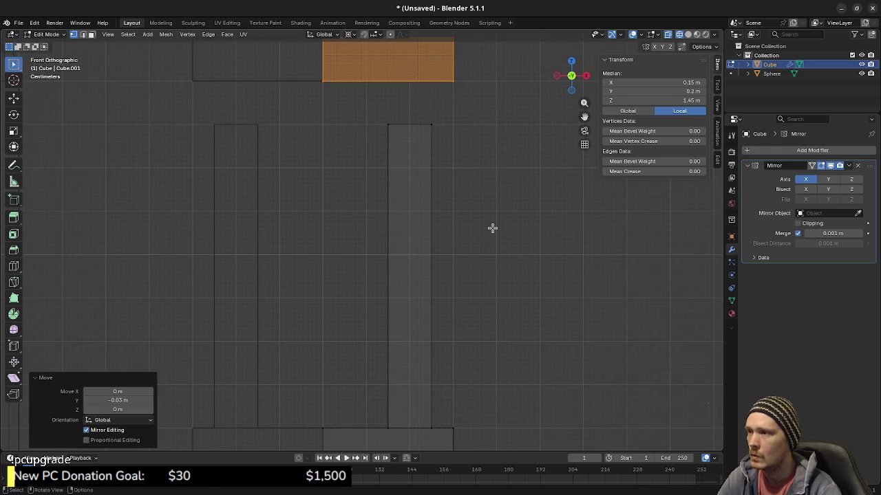
pyautogui.press('g')
pyautogui.press('z')
pyautogui.click(489, 275)
# - Clear the selection and select the whole right back post
pyautogui.moveTo(544, 299)
pyautogui.mouseDown(button='middle')
pyautogui.moveTo(486, 296)
pyautogui.moveTo(501, 322)
pyautogui.moveTo(440, 301)
pyautogui.moveTo(435, 314)
pyautogui.moveTo(426, 293)
pyautogui.moveTo(417, 307)
pyautogui.moveTo(430, 310)
pyautogui.mouseUp(button='middle')
pyautogui.click(486, 297)
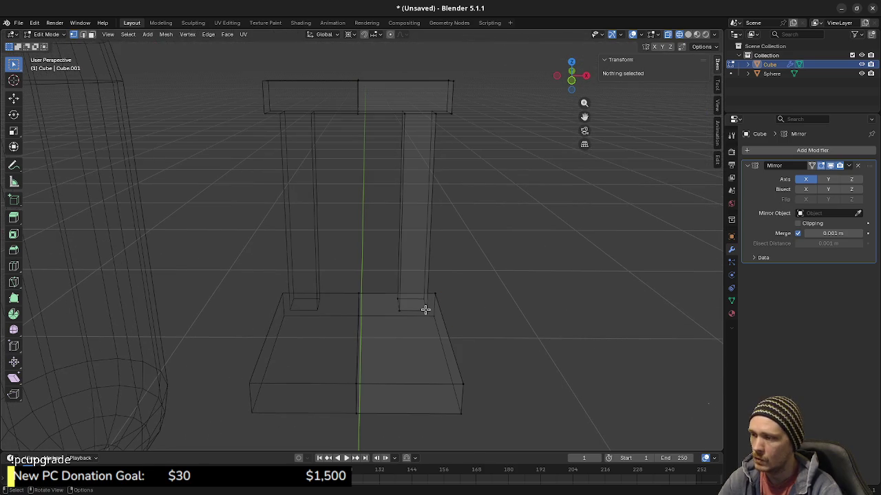
pyautogui.press('l')
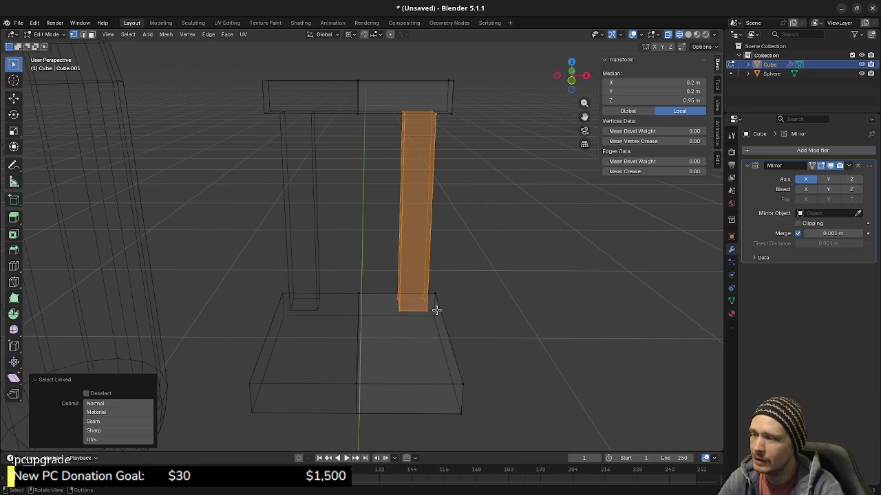
# - In top view, move the right back post 0.04 m outward toward the seat's back corner
pyautogui.press('KP_7')
pyautogui.scroll(3, 437, 311)
pyautogui.keyDown('shift'); pyautogui.moveTo(476, 191); pyautogui.dragTo(403, 328, button='middle'); pyautogui.keyUp('shift')
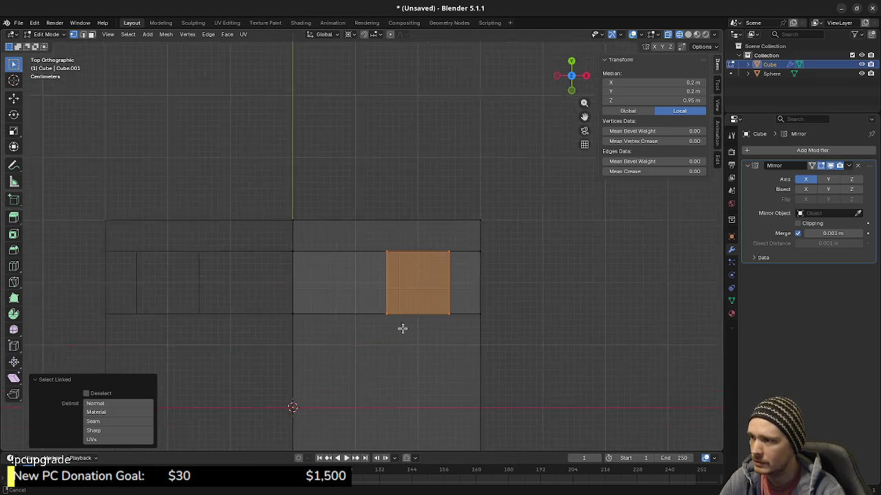
pyautogui.scroll(2, 403, 328)
pyautogui.press('g')
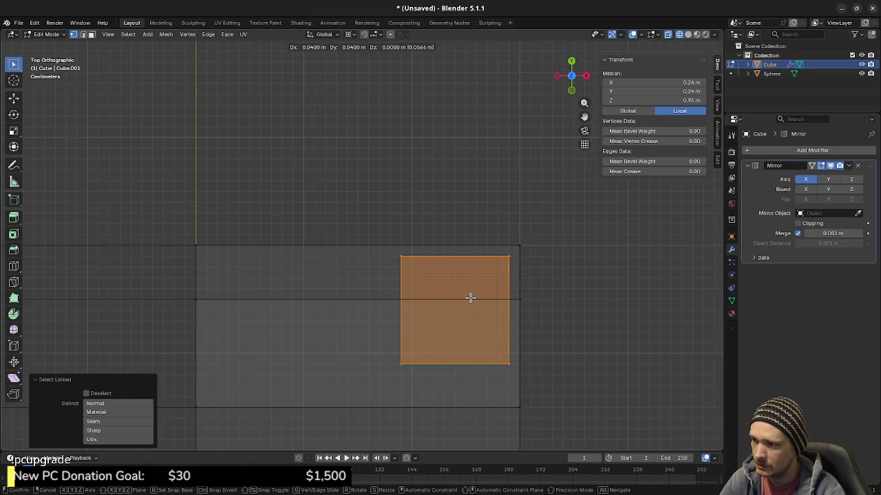
pyautogui.click(470, 297)
# - Box-select the crossbar half and shift it back 0.04 m along Y
pyautogui.scroll(-2, 413, 335)
pyautogui.scroll(-1, 385, 330)
pyautogui.keyDown('shift'); pyautogui.moveTo(302, 314); pyautogui.dragTo(300, 303, button='middle'); pyautogui.keyUp('shift')
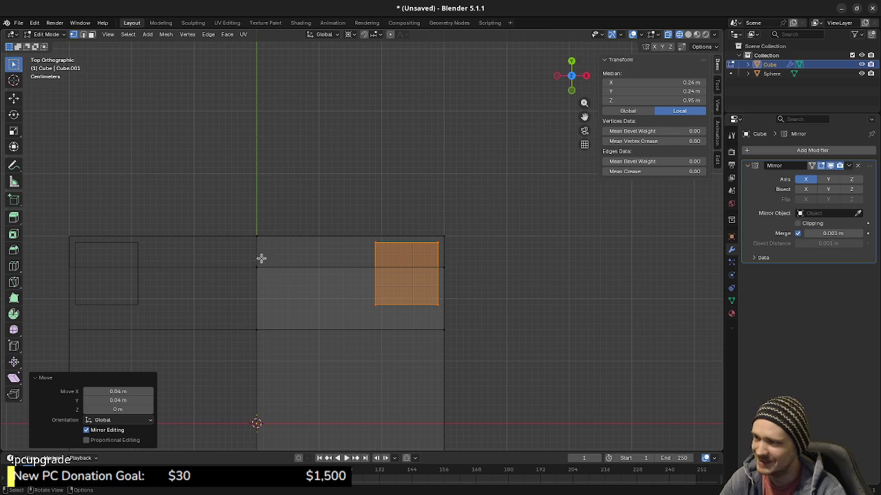
pyautogui.moveTo(249, 256)
pyautogui.mouseDown()
pyautogui.moveTo(281, 331)
pyautogui.moveTo(452, 301)
pyautogui.mouseUp()
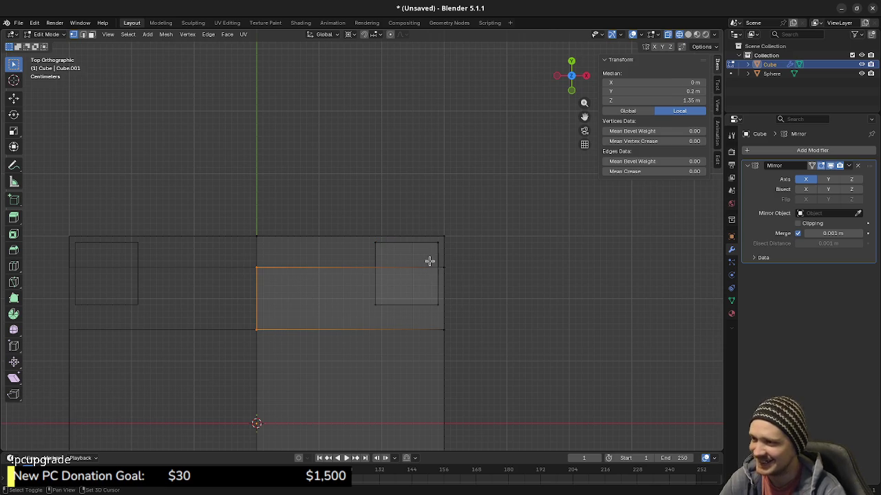
pyautogui.keyDown('shift'); pyautogui.moveTo(429, 262); pyautogui.dragTo(469, 345); pyautogui.keyUp('shift')
pyautogui.scroll(3, 472, 342)
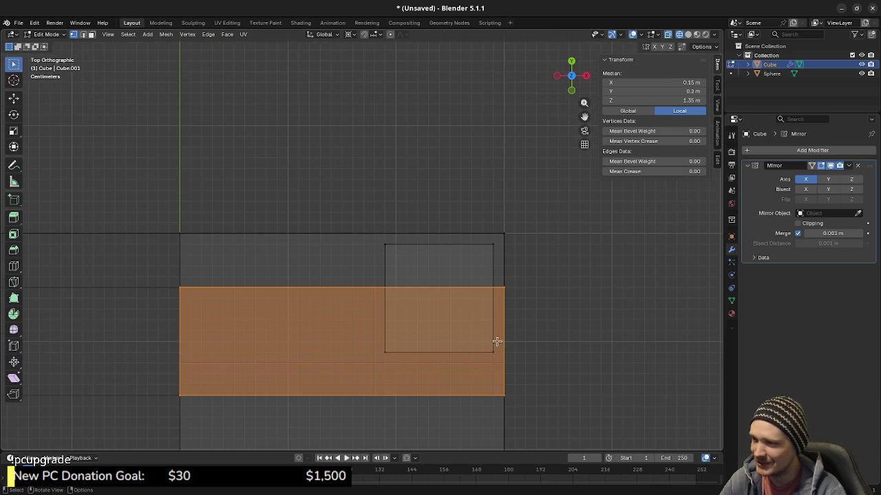
pyautogui.press('g')
pyautogui.press('y')
pyautogui.click(525, 301)
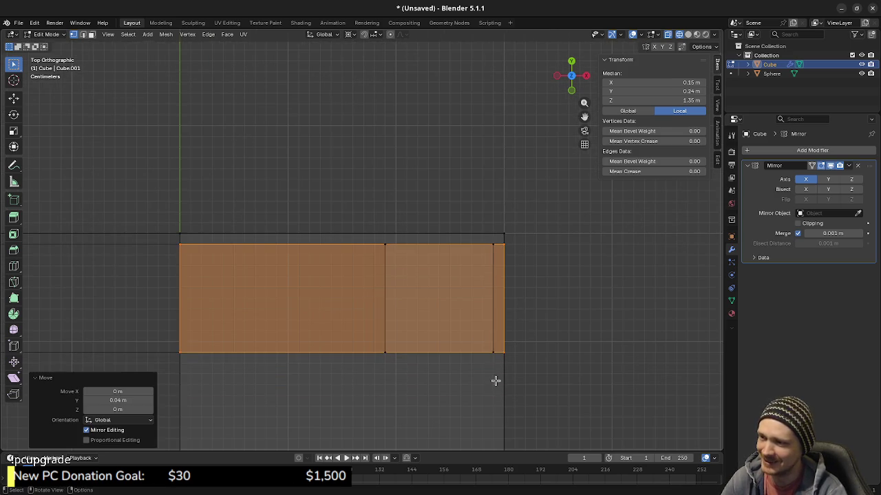
# - Reselect the right back post and start duplicating it along X in see-through top view
pyautogui.moveTo(495, 379)
pyautogui.mouseDown(button='middle')
pyautogui.moveTo(484, 320)
pyautogui.moveTo(496, 344)
pyautogui.mouseUp(button='middle')
pyautogui.scroll(-3, 436, 349)
pyautogui.moveTo(436, 350)
pyautogui.mouseDown(button='middle')
pyautogui.moveTo(440, 340)
pyautogui.moveTo(351, 340)
pyautogui.moveTo(447, 325)
pyautogui.moveTo(480, 332)
pyautogui.moveTo(468, 350)
pyautogui.moveTo(479, 342)
pyautogui.mouseUp(button='middle')
pyautogui.hotkey('shift', 'z')
pyautogui.click(440, 342)
pyautogui.press('l')
pyautogui.press('KP_7')
pyautogui.hotkey('alt', 'z')
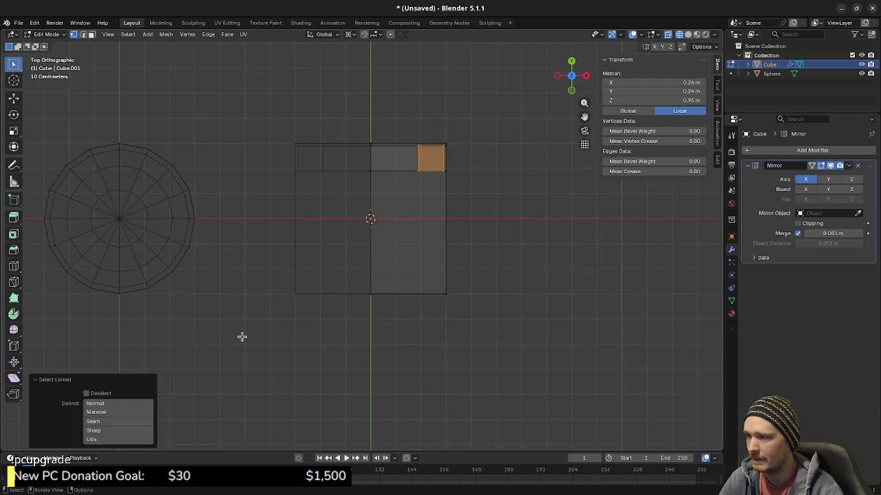
pyautogui.scroll(3, 452, 197)
pyautogui.moveTo(453, 197)
pyautogui.keyDown('shift'); pyautogui.mouseDown(button='middle')
pyautogui.moveTo(390, 288)
pyautogui.moveTo(422, 319)
pyautogui.mouseUp(button='middle'); pyautogui.keyUp('shift')
pyautogui.scroll(3, 390, 288)
pyautogui.hotkey('shift', 'd')
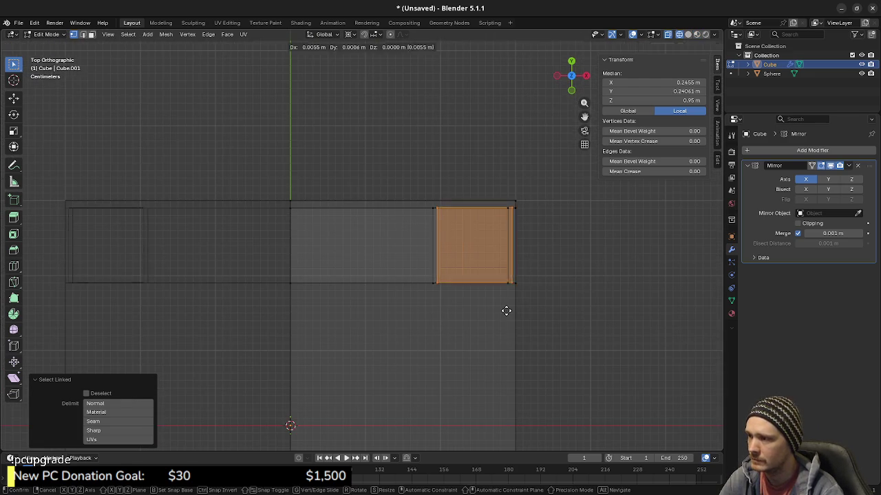
pyautogui.press('x')
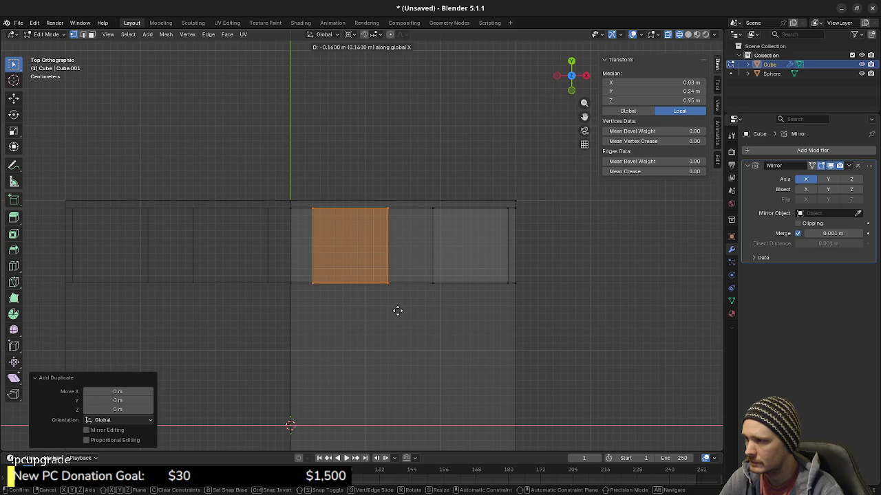
# - Place the duplicated post 0.16 m inward along X
pyautogui.click(398, 310)
pyautogui.moveTo(398, 310); pyautogui.dragTo(401, 309, button='middle')
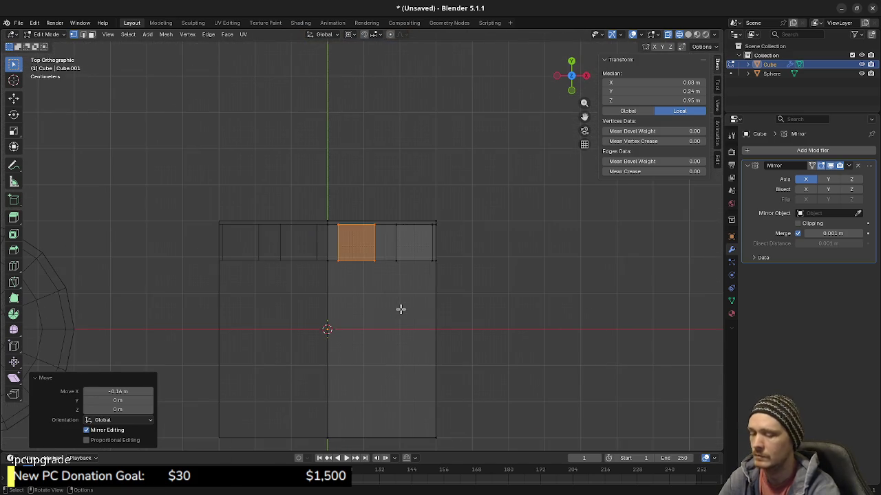
pyautogui.scroll(3, 467, 313)
# - With pivot set to Median Point, scale the new slat to 0.75 in X and Y, keeping its height
pyautogui.press('s')
pyautogui.hotkey('shift', 'z')
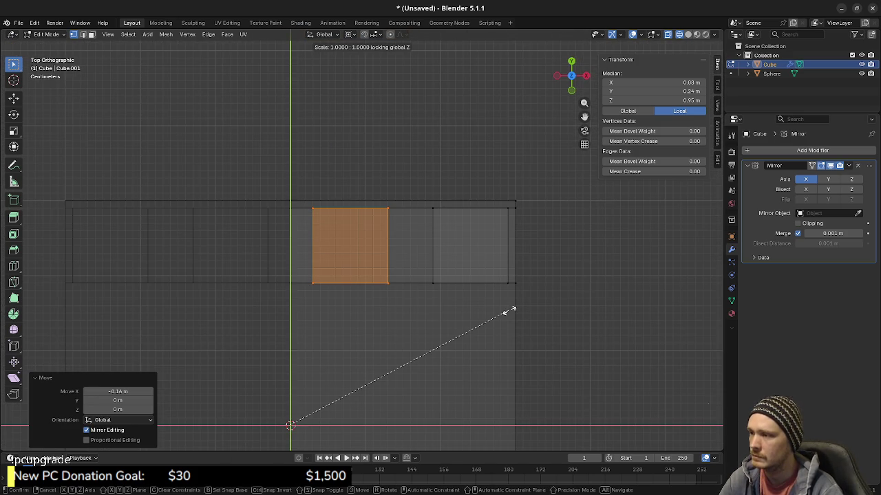
pyautogui.press('Escape')
pyautogui.click(347, 35)
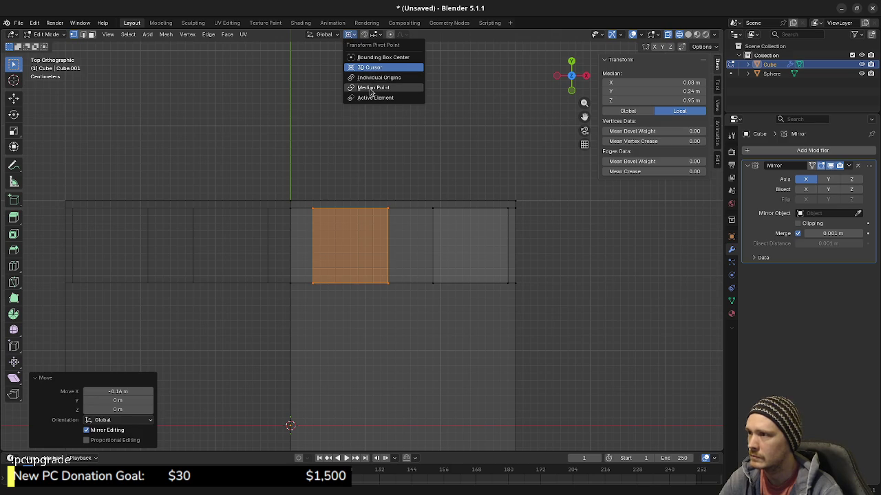
pyautogui.click(371, 88)
pyautogui.press('s')
pyautogui.hotkey('shift', 'z')
pyautogui.write('0')
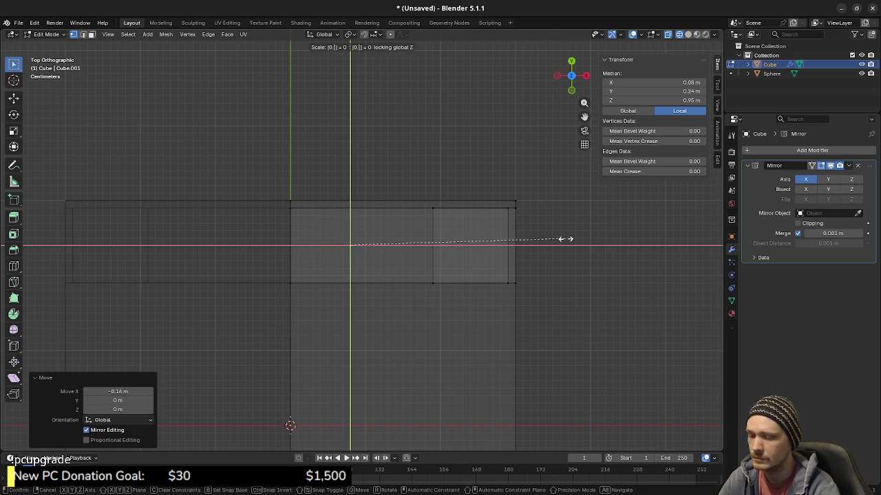
pyautogui.write('.5')
pyautogui.press('BackSpace')
pyautogui.write('75')
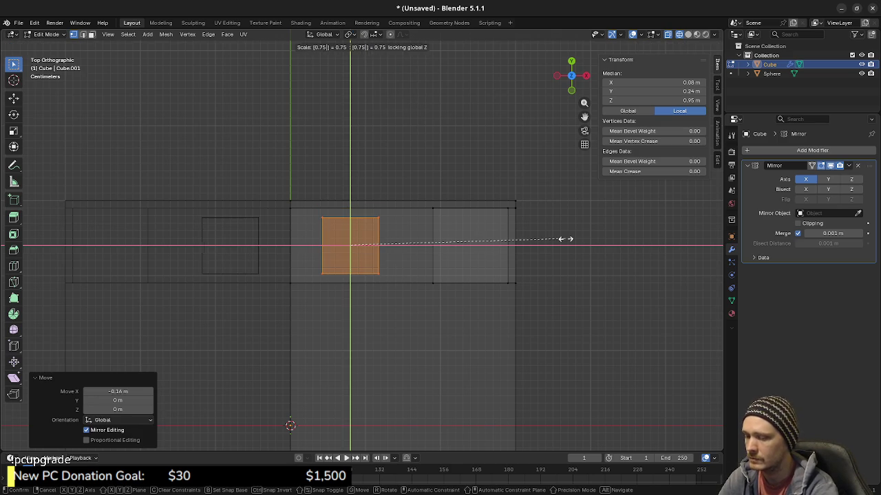
pyautogui.press('Return')
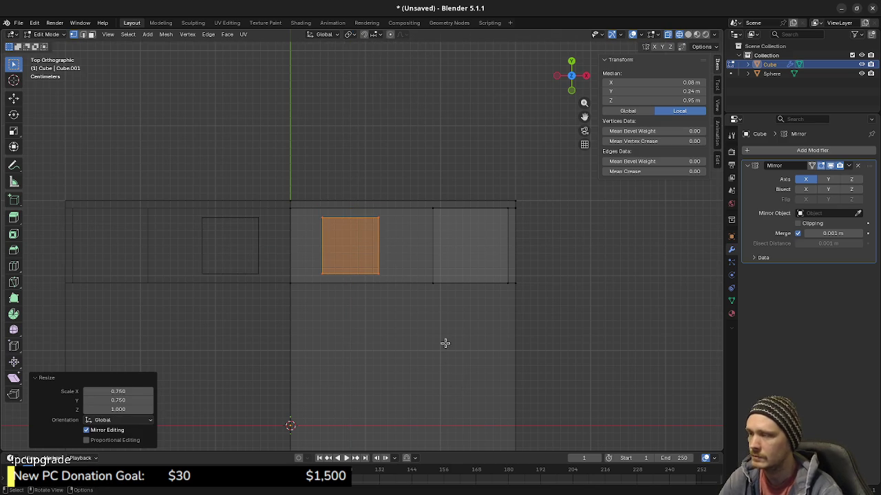
pyautogui.moveTo(457, 339)
pyautogui.mouseDown(button='middle')
pyautogui.moveTo(404, 269)
pyautogui.moveTo(364, 236)
pyautogui.moveTo(408, 273)
pyautogui.moveTo(397, 335)
pyautogui.moveTo(470, 304)
pyautogui.moveTo(443, 297)
pyautogui.mouseUp(button='middle')
pyautogui.hotkey('shift', 'z')
# - Select the right back post, start a height-locked scale, then cancel it and clear the selection
pyautogui.click(439, 387)
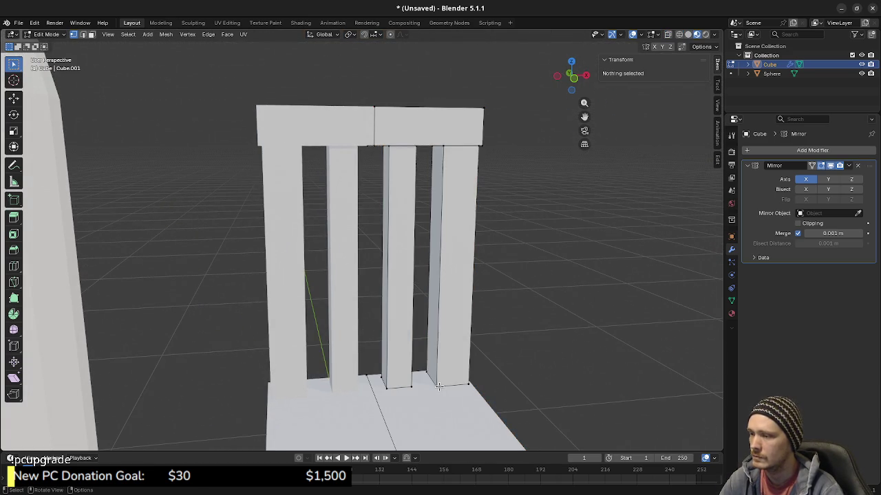
pyautogui.press('l')
pyautogui.press('s')
pyautogui.hotkey('shift', 'z')
pyautogui.press('0')
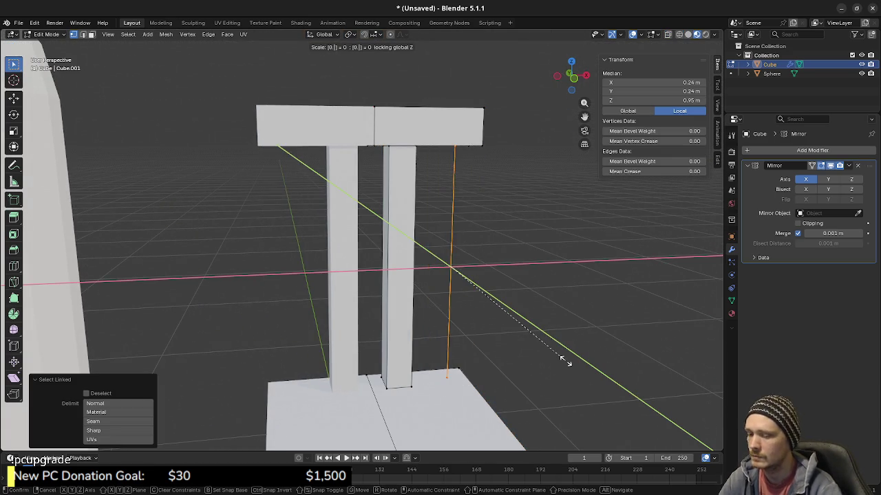
pyautogui.press('BackSpace')
pyautogui.press('Return')
pyautogui.press('a')
pyautogui.hotkey('alt', 'a')
# - Orbit around the chair to inspect the back slats from side, three-quarter and front angles
pyautogui.moveTo(564, 291); pyautogui.dragTo(534, 310, button='middle')
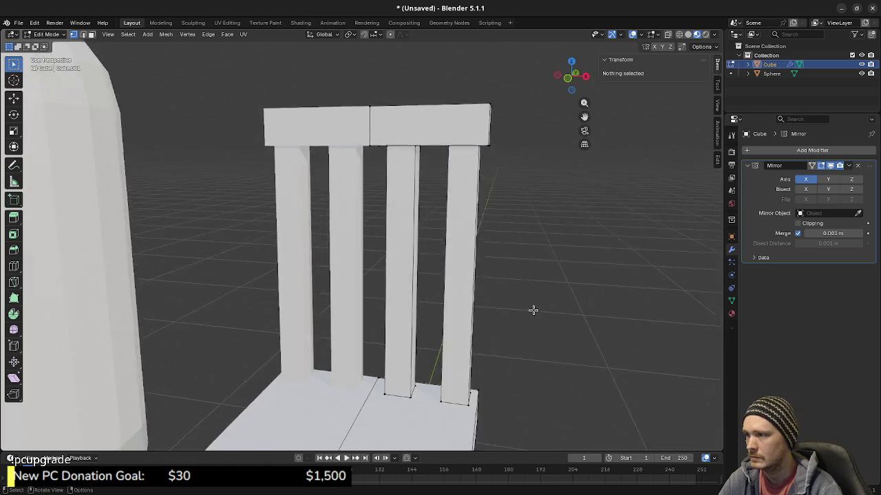
pyautogui.scroll(-5, 530, 323)
pyautogui.moveTo(521, 347); pyautogui.dragTo(457, 337, button='middle')
pyautogui.moveTo(363, 288)
pyautogui.mouseDown(button='middle')
pyautogui.moveTo(374, 297)
pyautogui.moveTo(423, 291)
pyautogui.moveTo(507, 301)
pyautogui.mouseUp(button='middle')
pyautogui.press('l')
pyautogui.click(446, 291)
pyautogui.scroll(3, 439, 271)
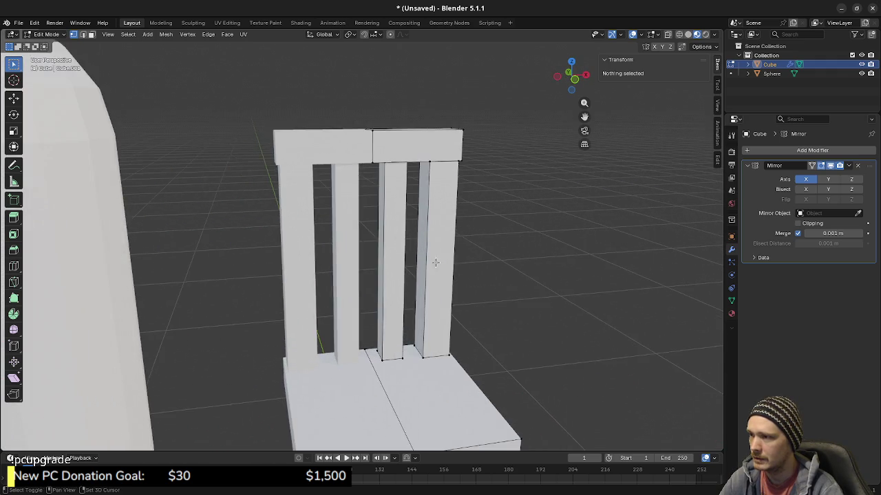
pyautogui.moveTo(435, 262)
pyautogui.mouseDown(button='middle')
pyautogui.moveTo(432, 298)
pyautogui.moveTo(464, 288)
pyautogui.moveTo(494, 296)
pyautogui.moveTo(418, 306)
pyautogui.moveTo(427, 358)
pyautogui.mouseUp(button='middle')
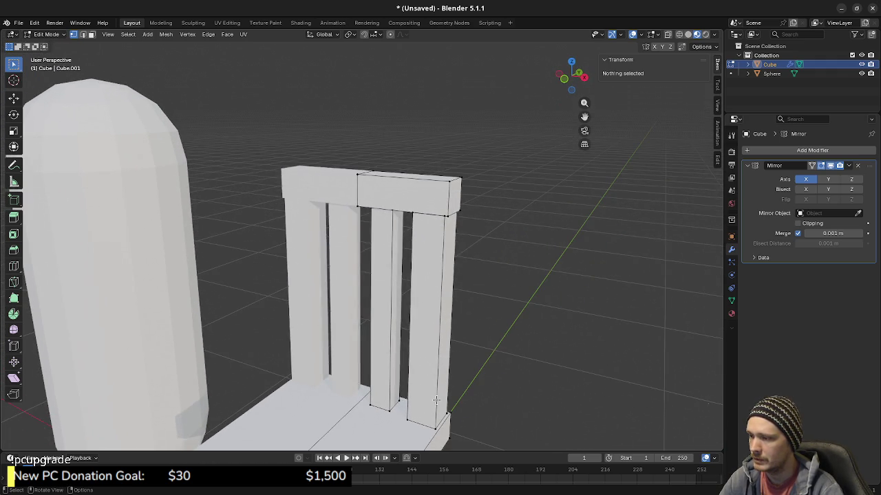
pyautogui.moveTo(436, 399)
pyautogui.mouseDown(button='middle')
pyautogui.moveTo(467, 335)
pyautogui.moveTo(485, 342)
pyautogui.mouseUp(button='middle')
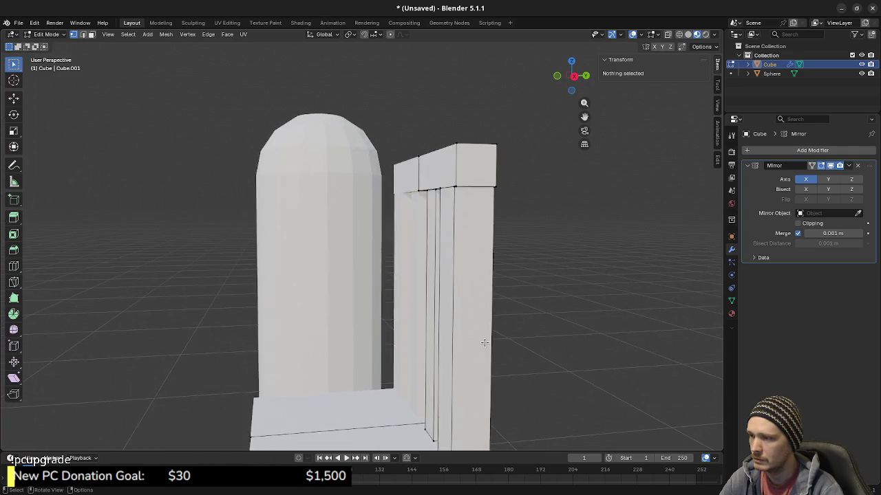
pyautogui.scroll(-4, 484, 342)
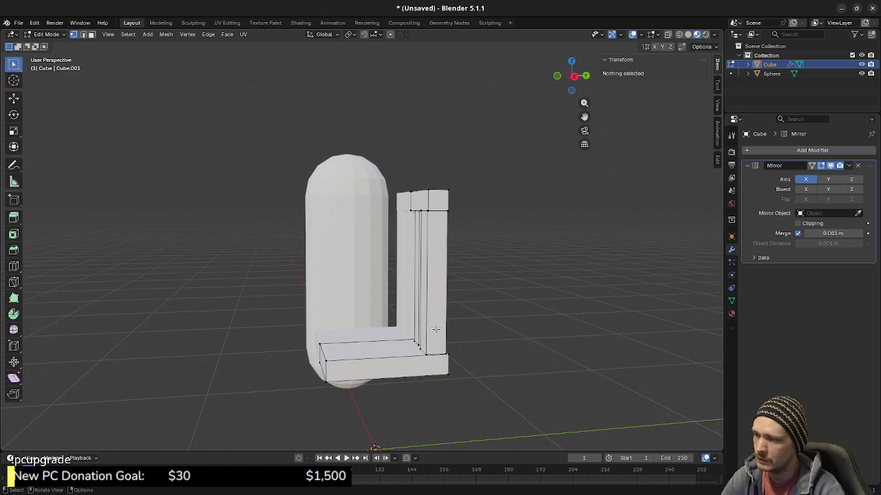
pyautogui.moveTo(436, 330)
pyautogui.mouseDown(button='middle')
pyautogui.moveTo(475, 344)
pyautogui.moveTo(498, 340)
pyautogui.moveTo(476, 326)
pyautogui.moveTo(488, 342)
pyautogui.moveTo(457, 341)
pyautogui.moveTo(426, 311)
pyautogui.moveTo(332, 333)
pyautogui.moveTo(256, 374)
pyautogui.moveTo(273, 383)
pyautogui.moveTo(400, 340)
pyautogui.moveTo(456, 338)
pyautogui.moveTo(389, 250)
pyautogui.moveTo(451, 209)
pyautogui.mouseUp(button='middle')
pyautogui.scroll(2, 481, 352)
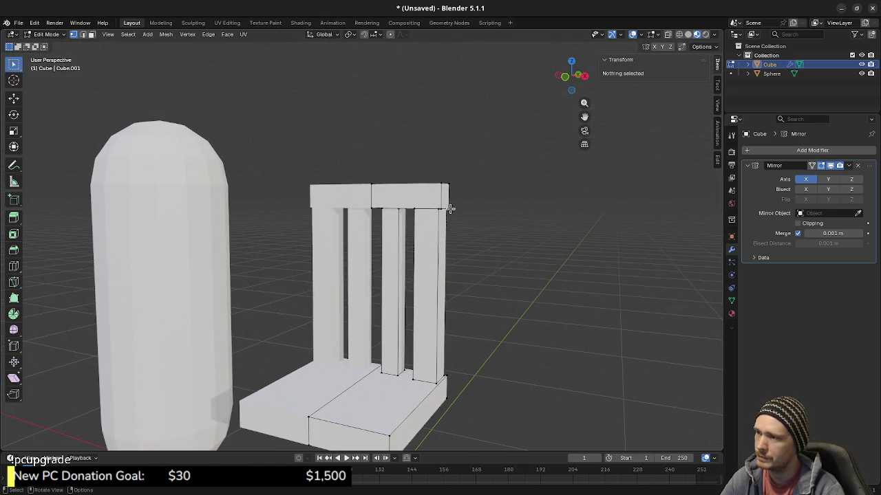
# - Pick the crossbar's top-right edge and nudge it 0.01 m along X in front view
pyautogui.click(443, 200)
pyautogui.press('KP_7')
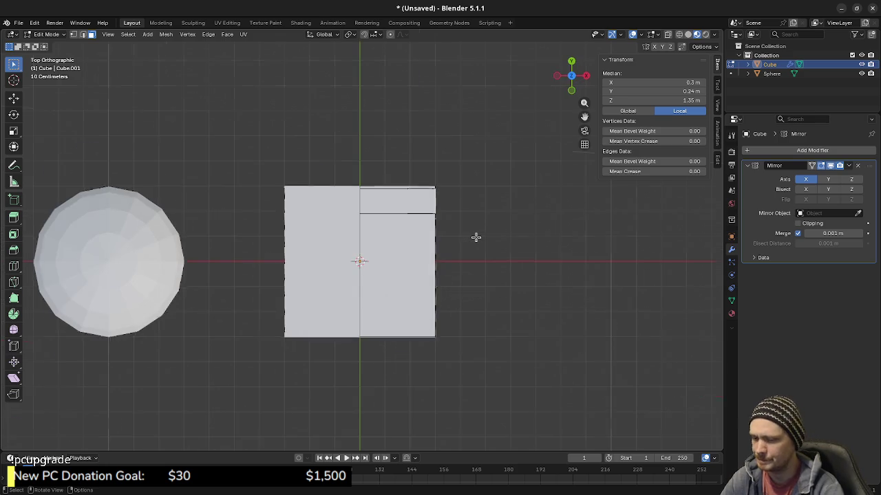
pyautogui.press('KP_1')
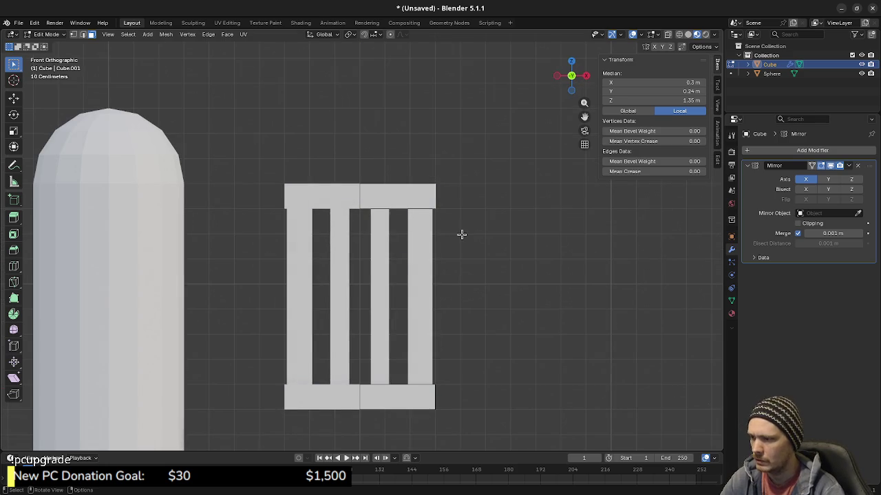
pyautogui.press('g')
pyautogui.press('x')
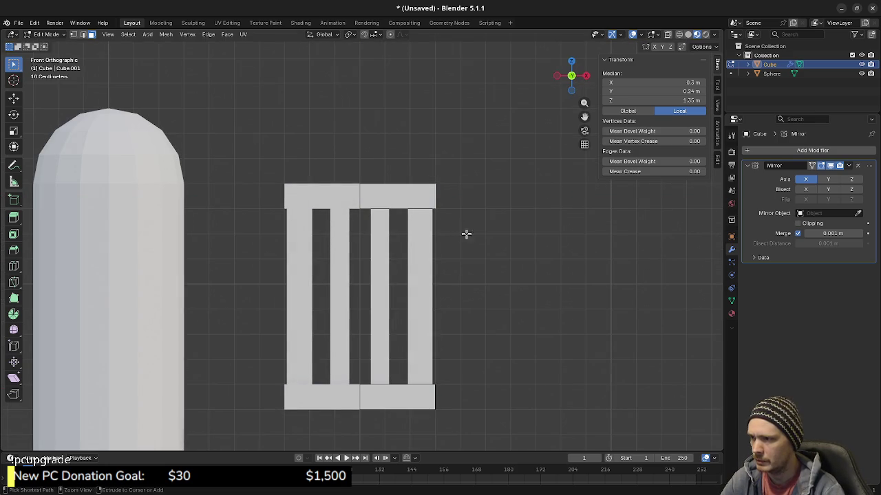
pyautogui.scroll(4, 466, 234)
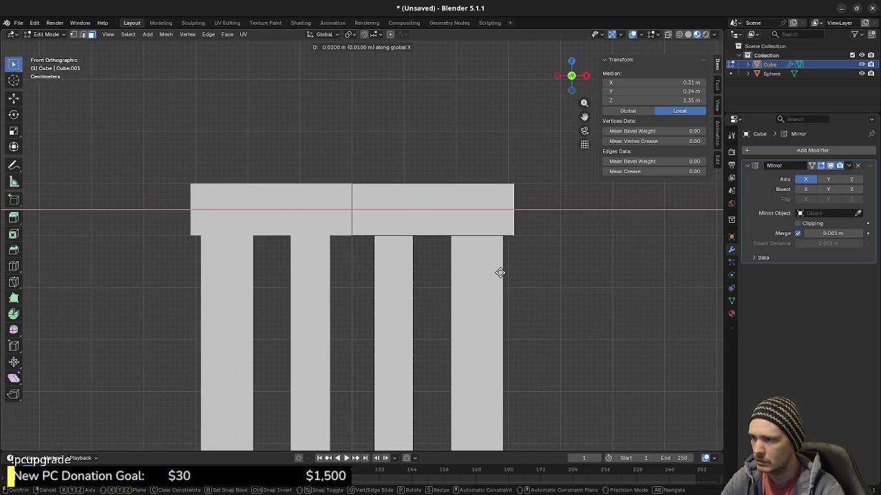
pyautogui.click(500, 272)
# - Check the back in perspective, then select the rear back slat from side view
pyautogui.moveTo(360, 250); pyautogui.dragTo(454, 287, button='middle')
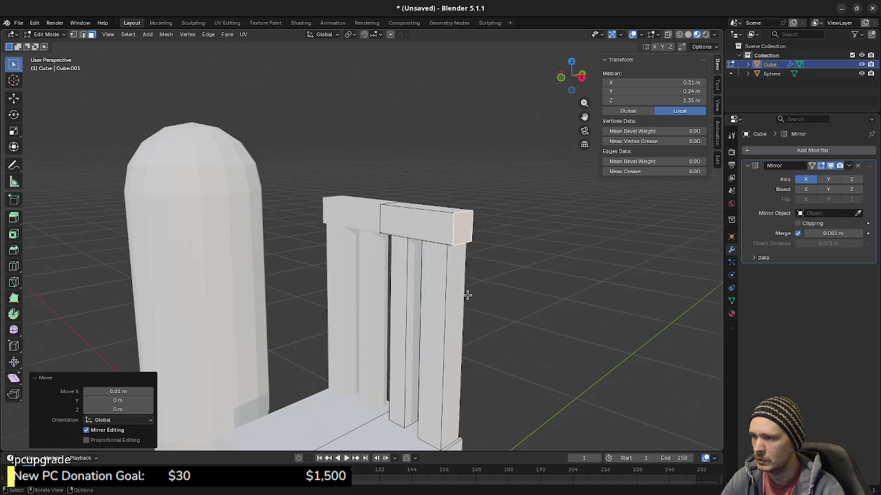
pyautogui.hotkey('alt', 'a')
pyautogui.scroll(-3, 454, 287)
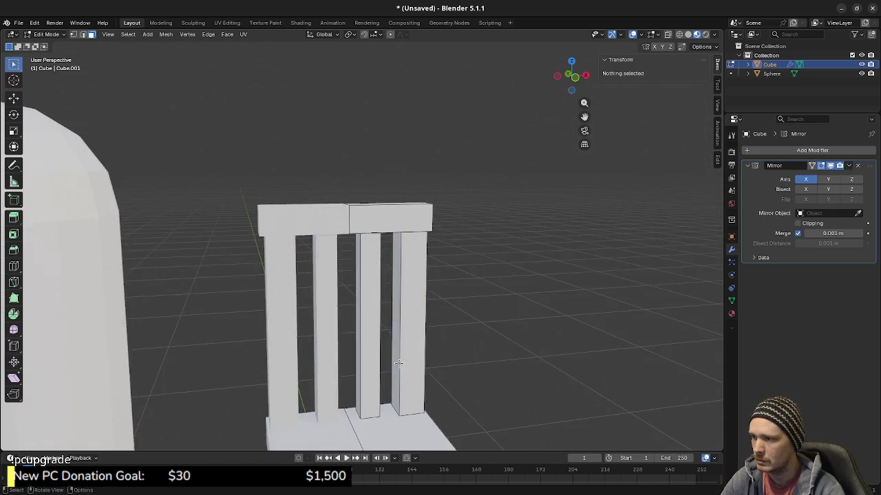
pyautogui.moveTo(454, 287)
pyautogui.mouseDown(button='middle')
pyautogui.moveTo(440, 281)
pyautogui.moveTo(448, 335)
pyautogui.moveTo(485, 342)
pyautogui.mouseUp(button='middle')
pyautogui.press('KP_3')
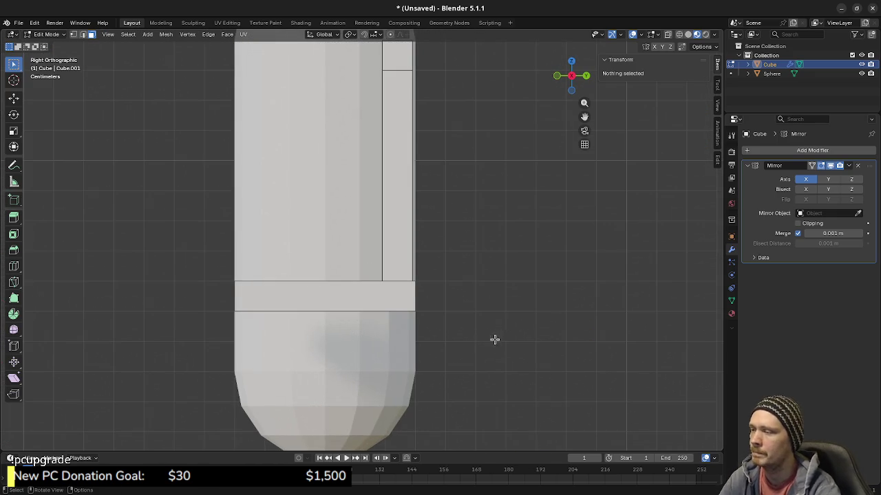
pyautogui.scroll(-2, 495, 339)
pyautogui.press('l')
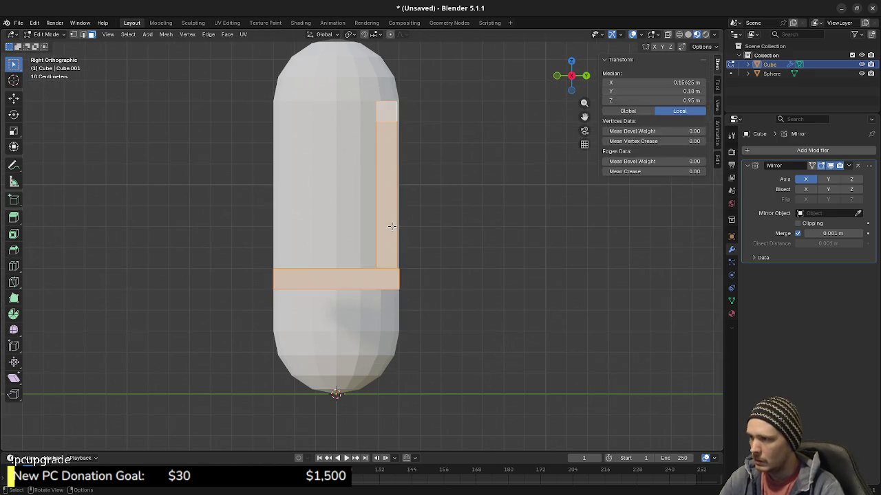
pyautogui.hotkey('alt', 'a')
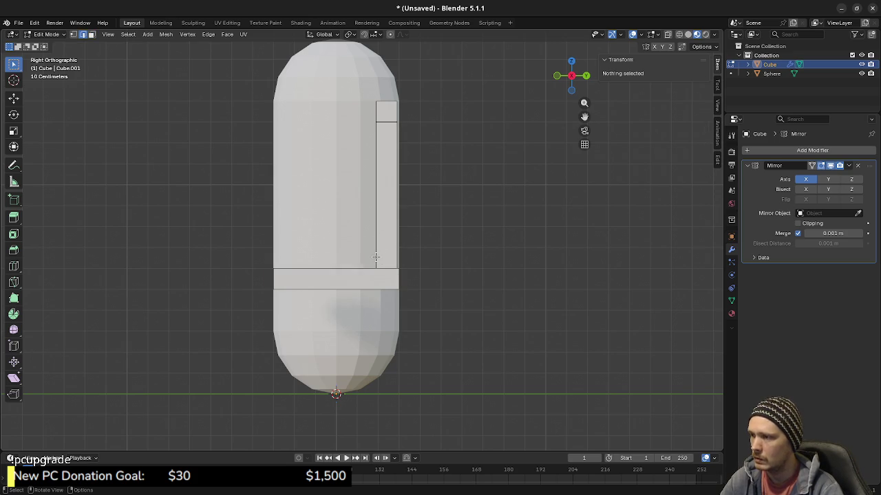
pyautogui.press('l')
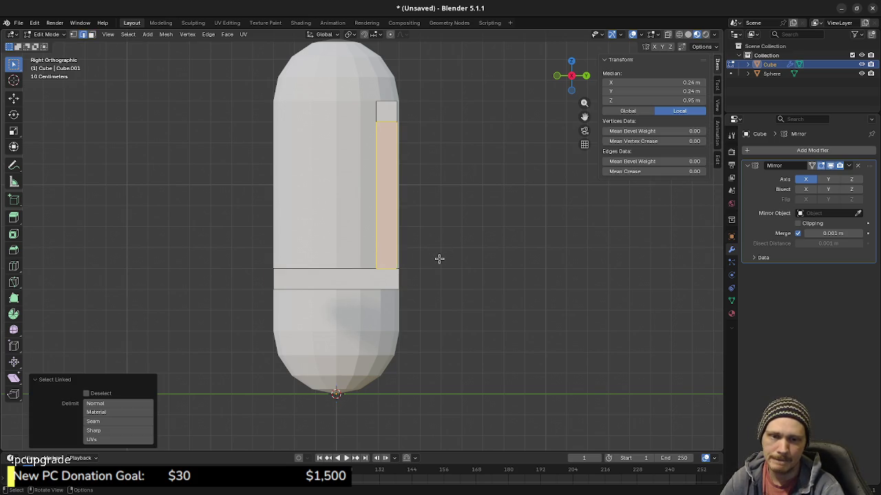
# - Select an inner back slat, duplicate it, and place the copy near the seat's front corner
pyautogui.moveTo(405, 250); pyautogui.dragTo(390, 249, button='middle')
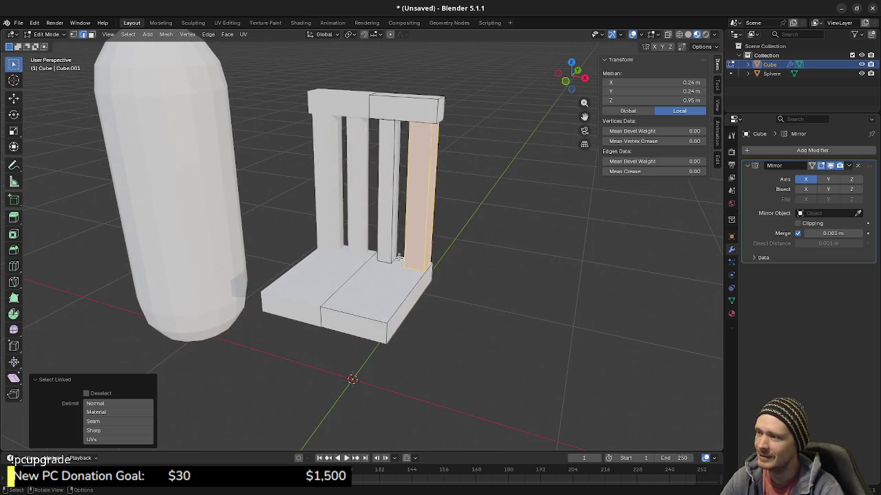
pyautogui.hotkey('alt', 'a')
pyautogui.press('l')
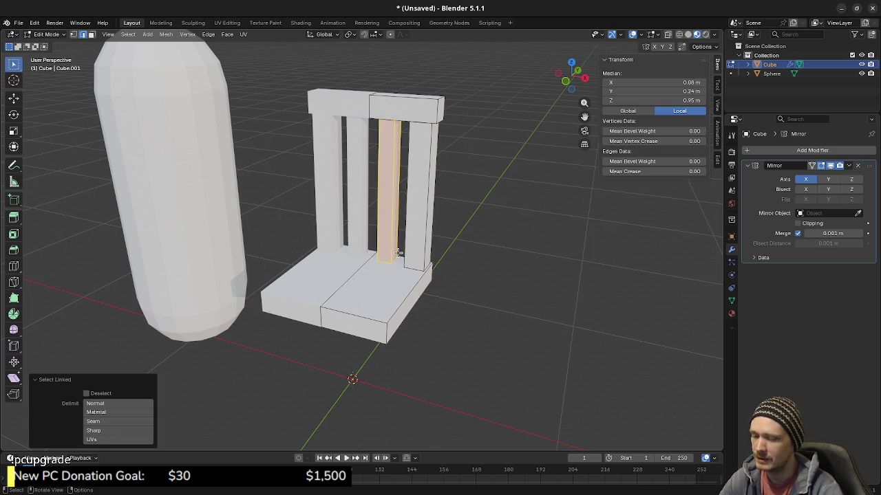
pyautogui.press('KP_3')
pyautogui.press('KP_7')
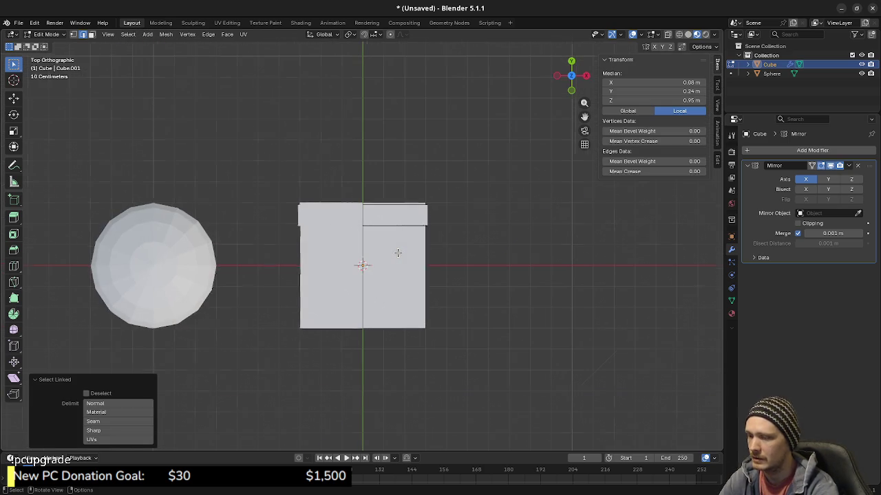
pyautogui.hotkey('shift', 'd')
pyautogui.press('Escape')
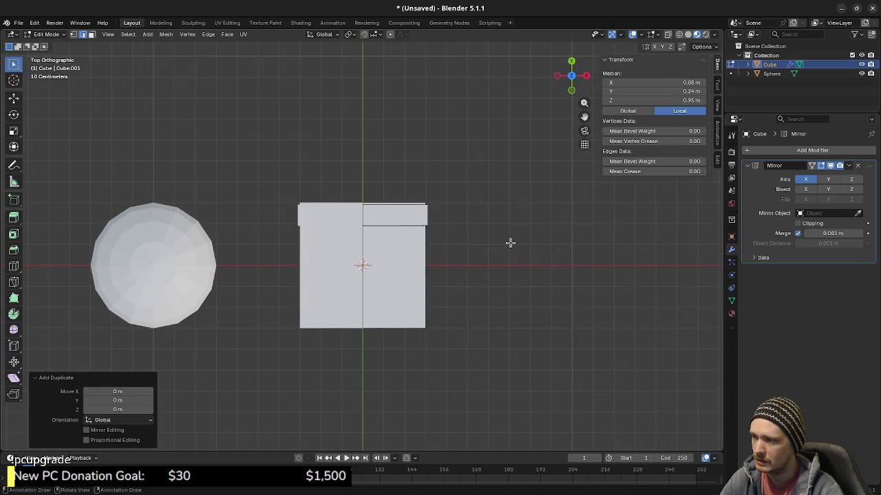
pyautogui.press('z')
pyautogui.click(291, 238)
pyautogui.press('g')
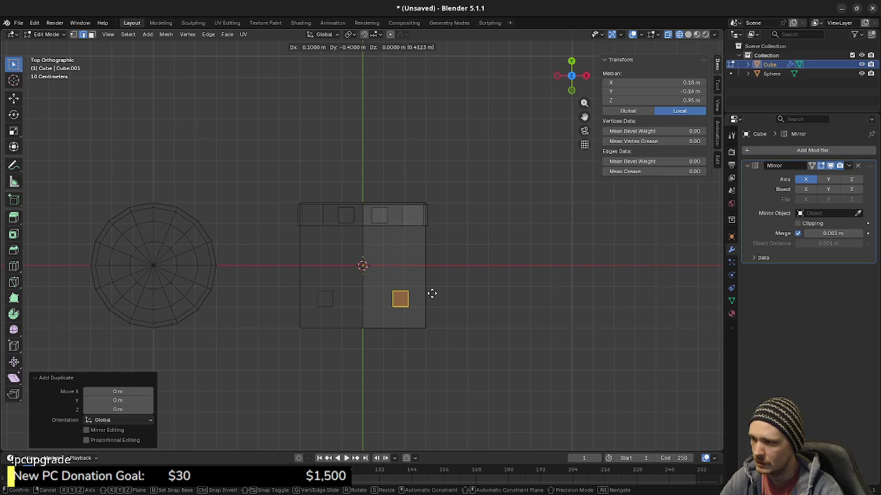
pyautogui.click(435, 293)
# - Shift the copied piece 0.06 m along X to the seat edge
pyautogui.scroll(3, 418, 339)
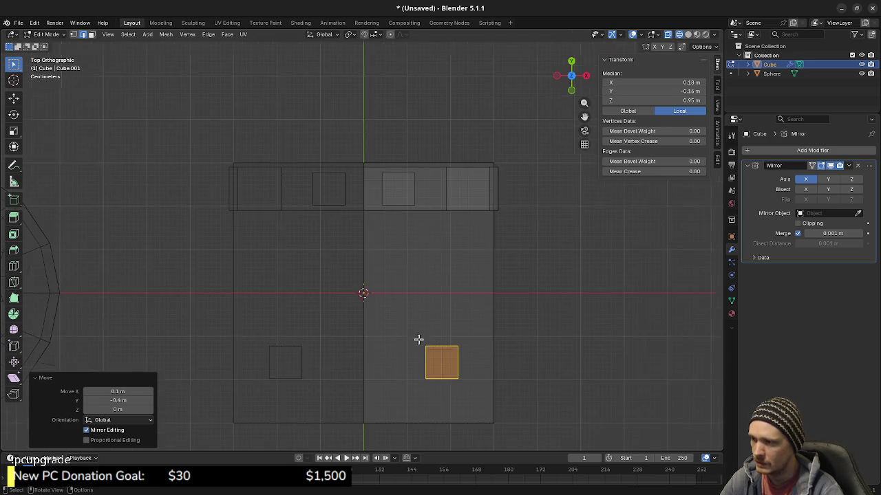
pyautogui.scroll(2, 395, 254)
pyautogui.scroll(3, 443, 268)
pyautogui.press('g')
pyautogui.press('x')
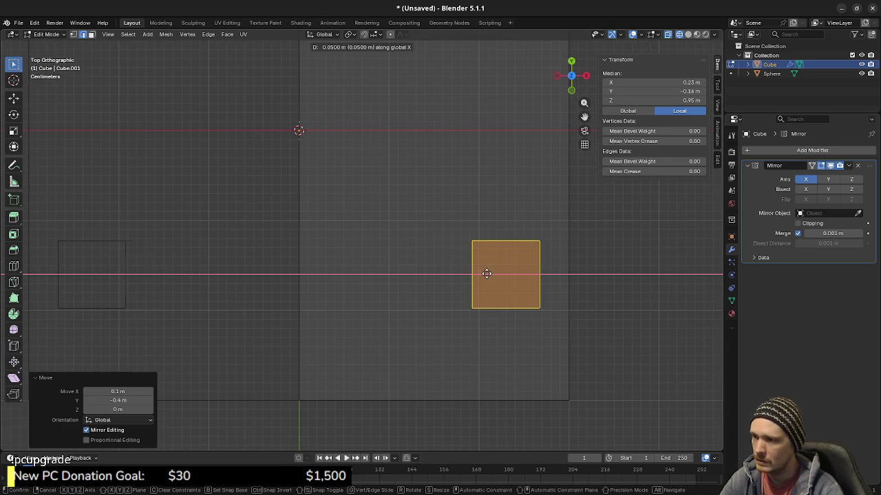
pyautogui.click(493, 275)
# - Move the piece down along Z so it forms a leg beneath the seat
pyautogui.scroll(-3, 493, 289)
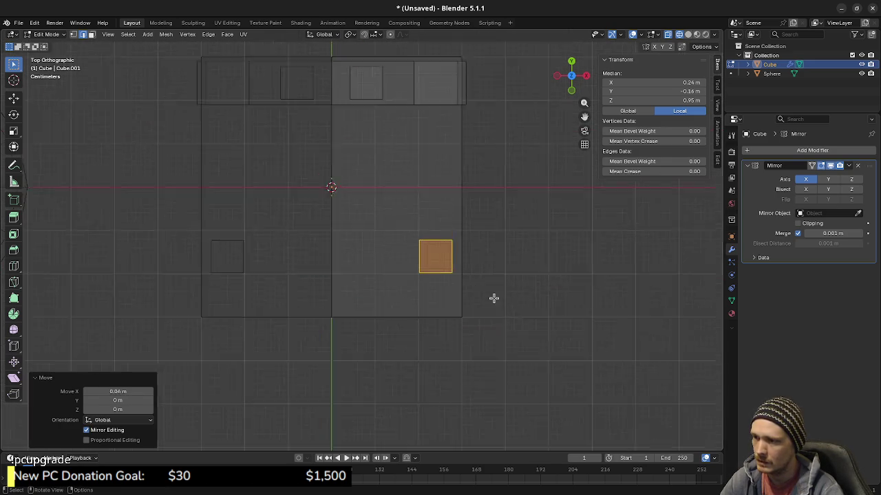
pyautogui.scroll(-2, 494, 297)
pyautogui.moveTo(452, 269)
pyautogui.mouseDown(button='middle')
pyautogui.moveTo(399, 269)
pyautogui.moveTo(367, 245)
pyautogui.mouseUp(button='middle')
pyautogui.press('g')
pyautogui.press('z')
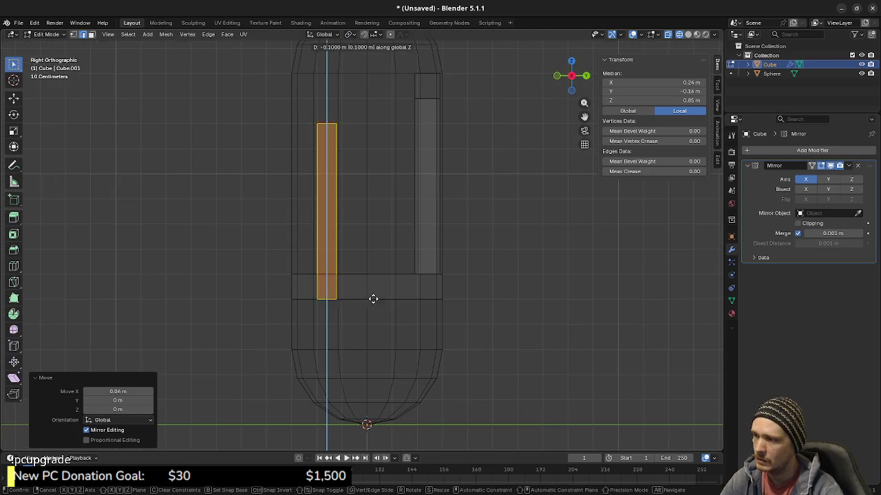
pyautogui.click(382, 434)
pyautogui.keyDown('shift'); pyautogui.moveTo(383, 434); pyautogui.dragTo(403, 281, button='middle'); pyautogui.keyUp('shift')
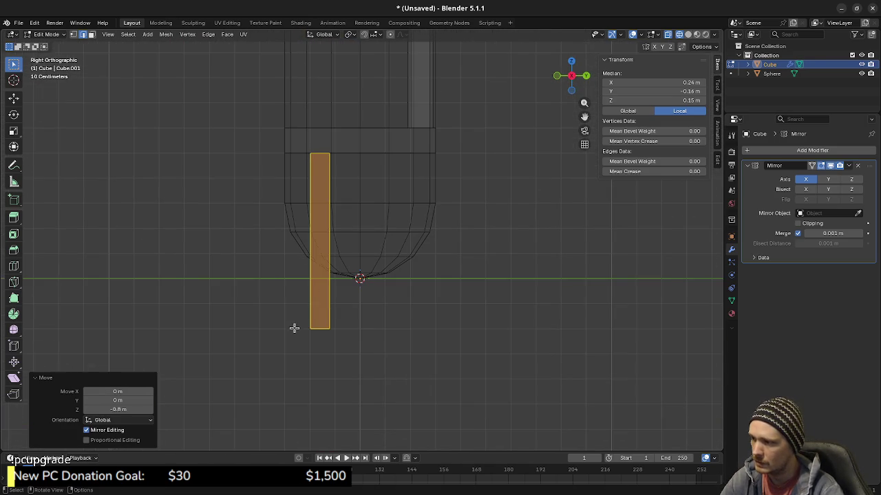
pyautogui.press('g')
pyautogui.press('z')
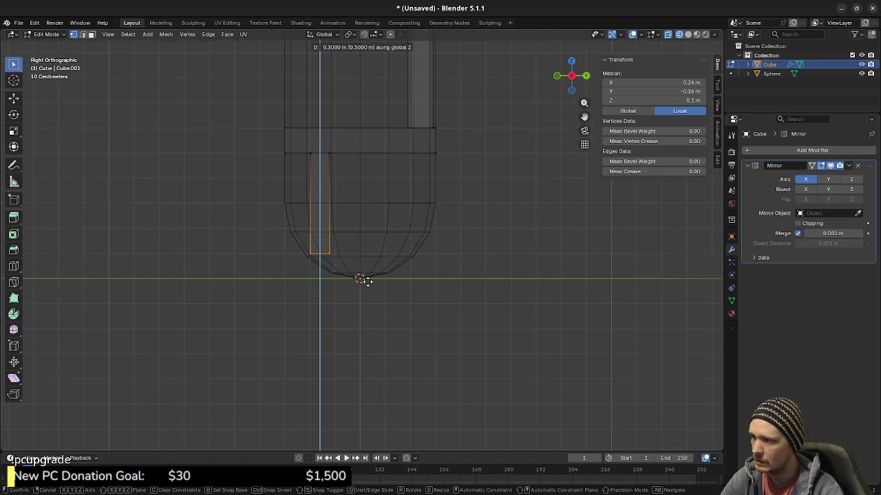
pyautogui.keyDown('shift'); pyautogui.moveTo(386, 186); pyautogui.dragTo(388, 274, button='middle'); pyautogui.keyUp('shift')
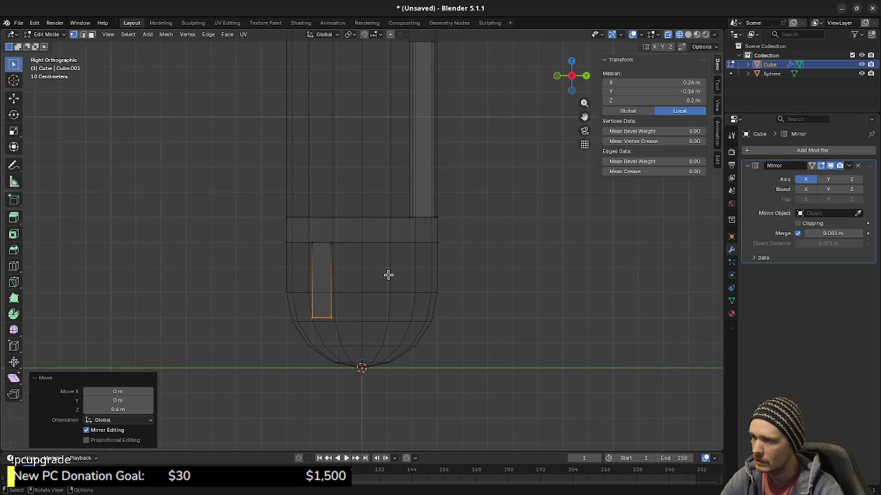
# - Duplicate the leg 0.3 m toward the back along Y
pyautogui.click(332, 315)
pyautogui.hotkey('shift', 'd')
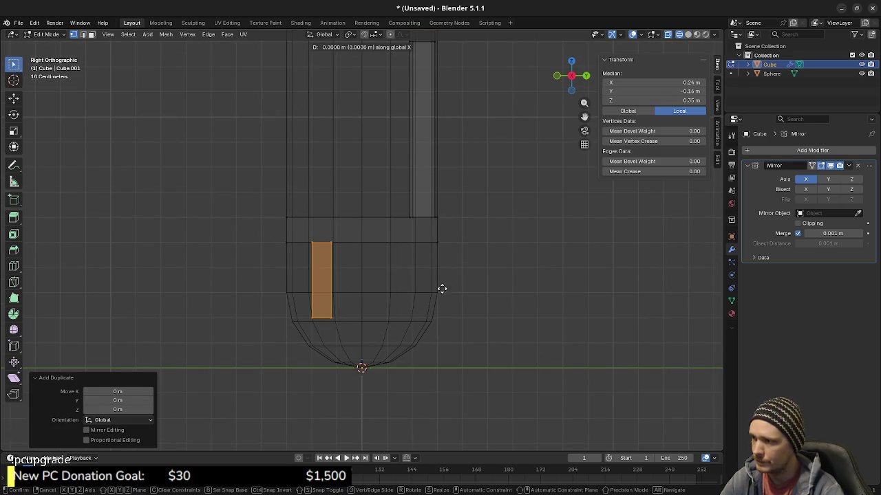
pyautogui.press('y')
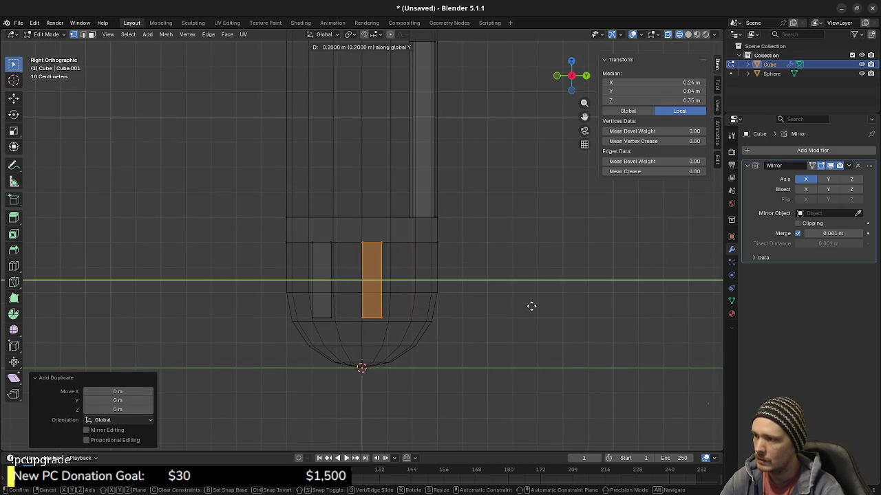
pyautogui.click(541, 307)
pyautogui.moveTo(341, 315)
pyautogui.mouseDown(button='middle')
pyautogui.moveTo(370, 334)
pyautogui.moveTo(491, 329)
pyautogui.moveTo(360, 324)
pyautogui.moveTo(423, 314)
pyautogui.moveTo(333, 269)
pyautogui.moveTo(410, 309)
pyautogui.moveTo(362, 286)
pyautogui.moveTo(460, 271)
pyautogui.moveTo(440, 258)
pyautogui.moveTo(395, 273)
pyautogui.moveTo(404, 246)
pyautogui.moveTo(461, 263)
pyautogui.moveTo(432, 286)
pyautogui.moveTo(410, 284)
pyautogui.mouseUp(button='middle')
pyautogui.hotkey('alt', 'a')
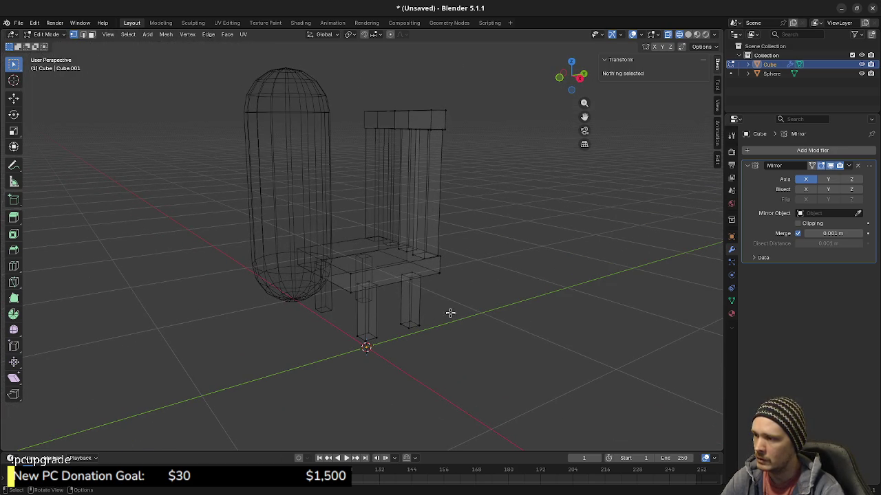
pyautogui.press('KP_3')
pyautogui.hotkey('shift', 'a')
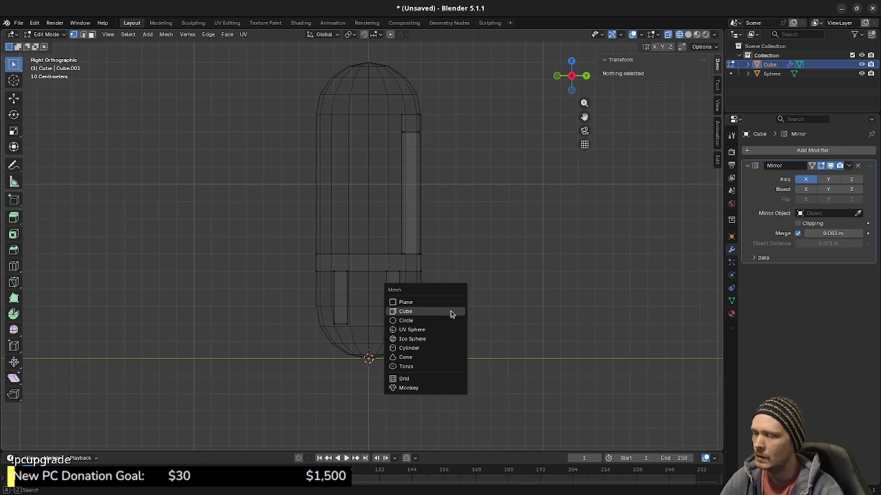